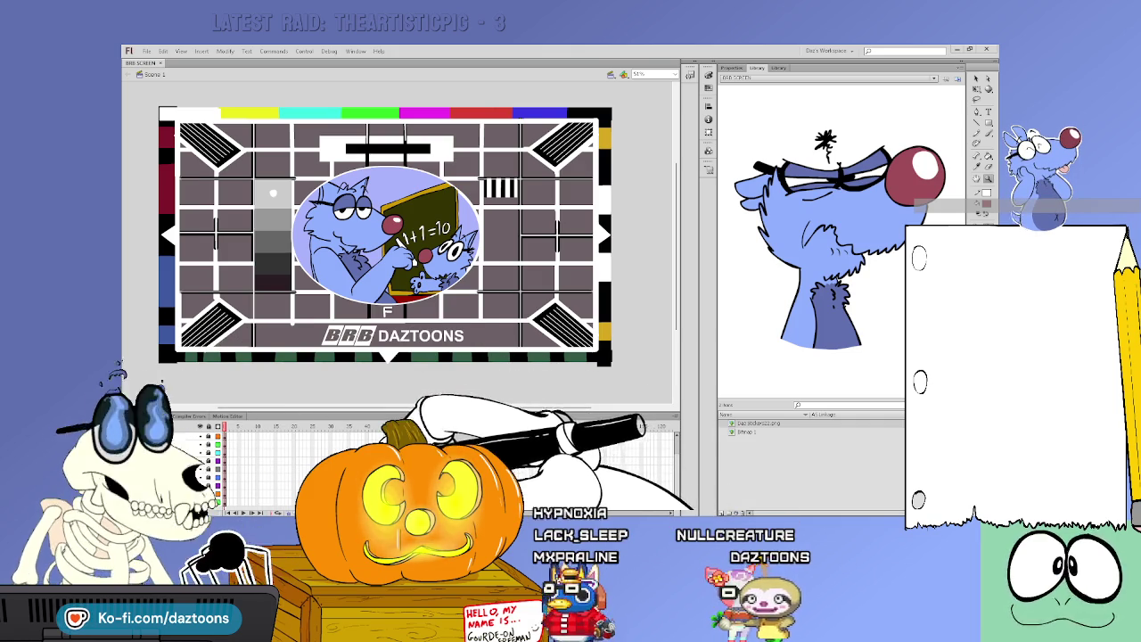
Close the BRB SCREEN.fla document, leaving only the Flash start screen
left_click(331, 426)
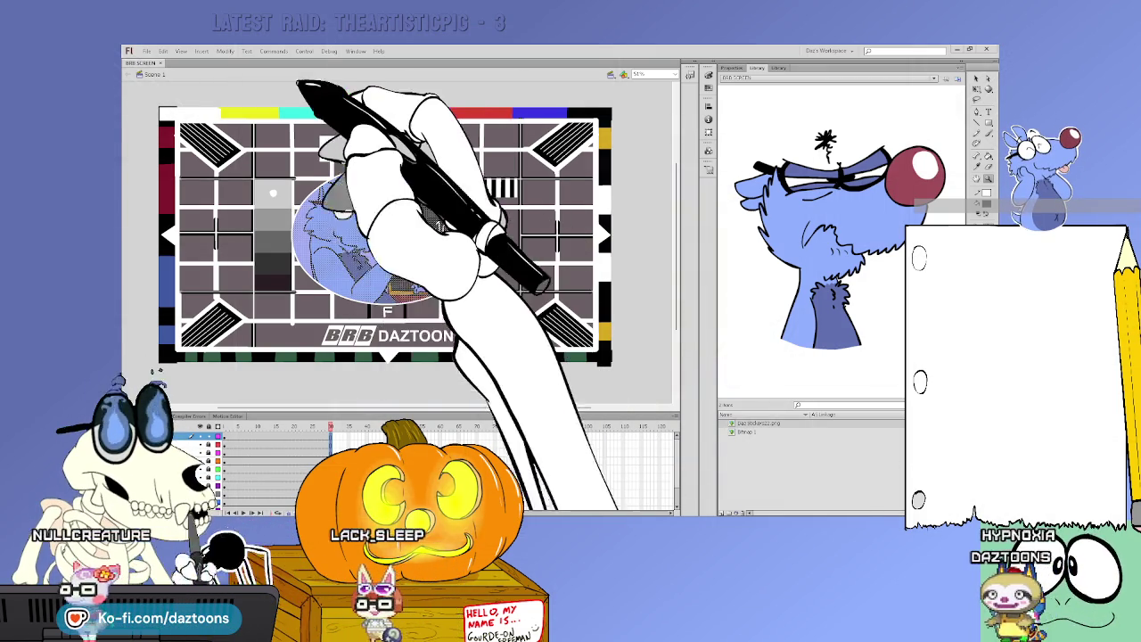
key("ctrl+w")
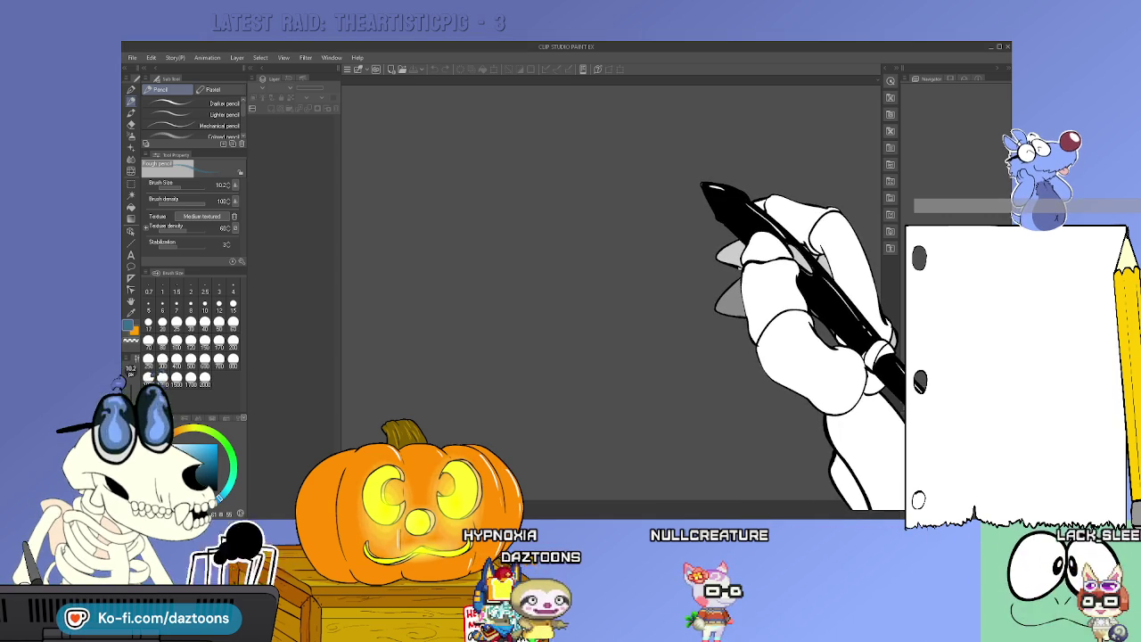
Quit Clip Studio Paint EX and start a new blank ActionScript document in Flash
left_click(1007, 50)
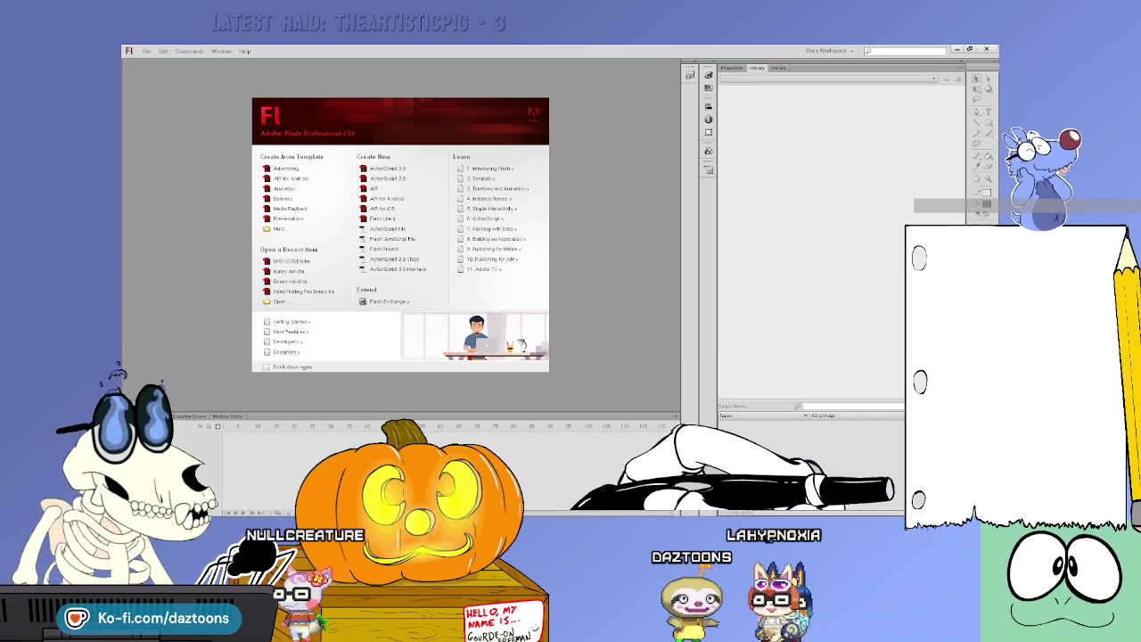
left_click(379, 169)
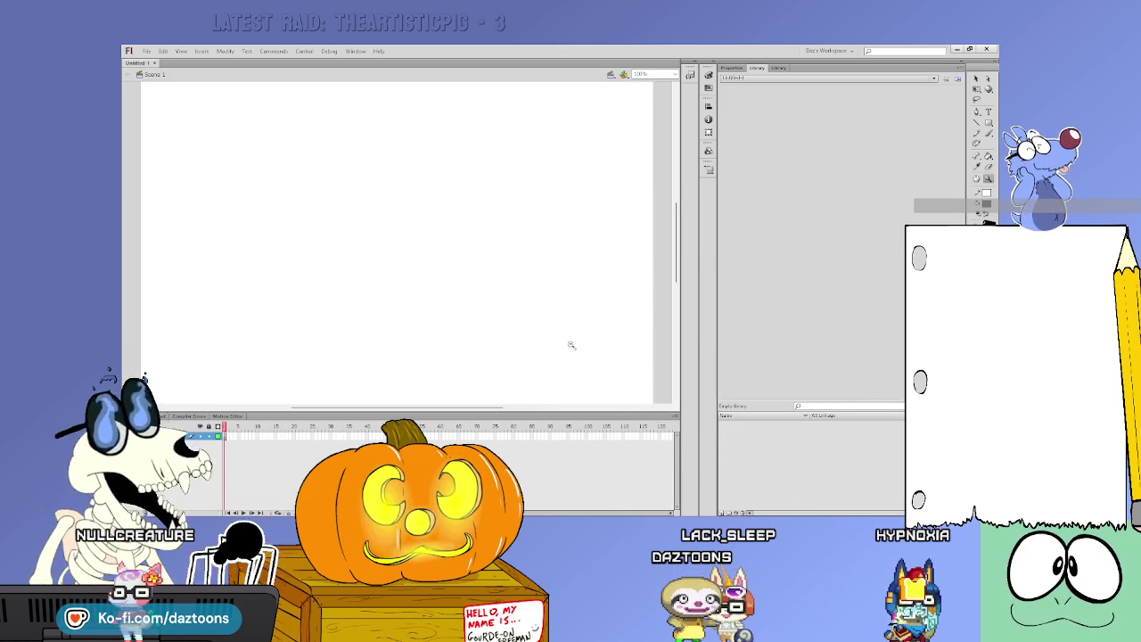
Rotate the stage's gradient fill so it runs vertically, black at top to orange
key("ctrl+2")
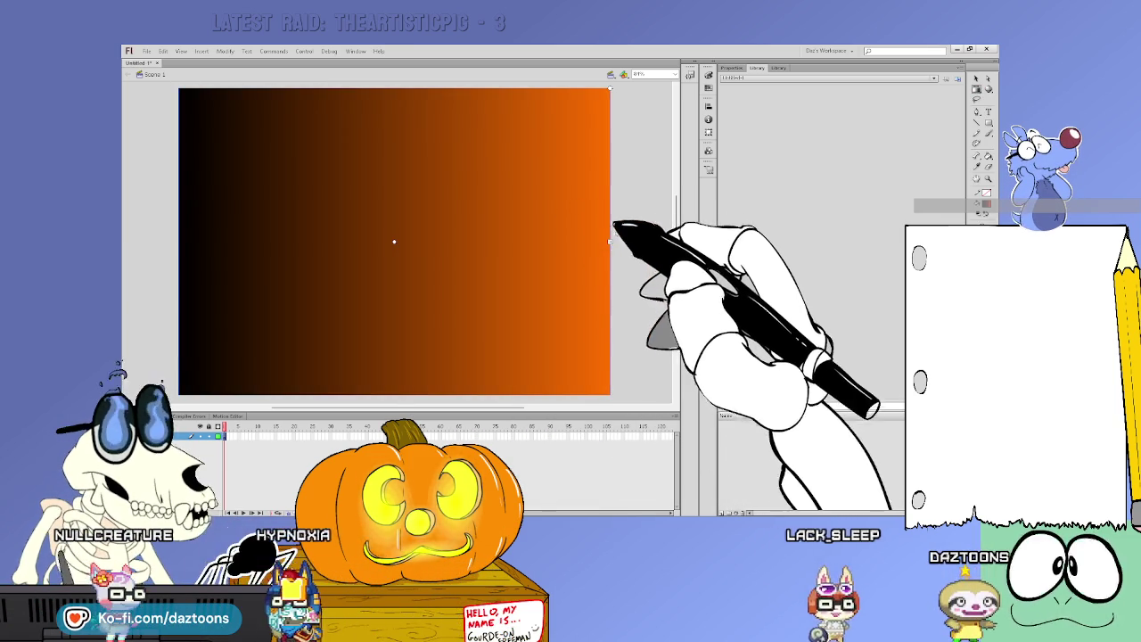
left_click(610, 90)
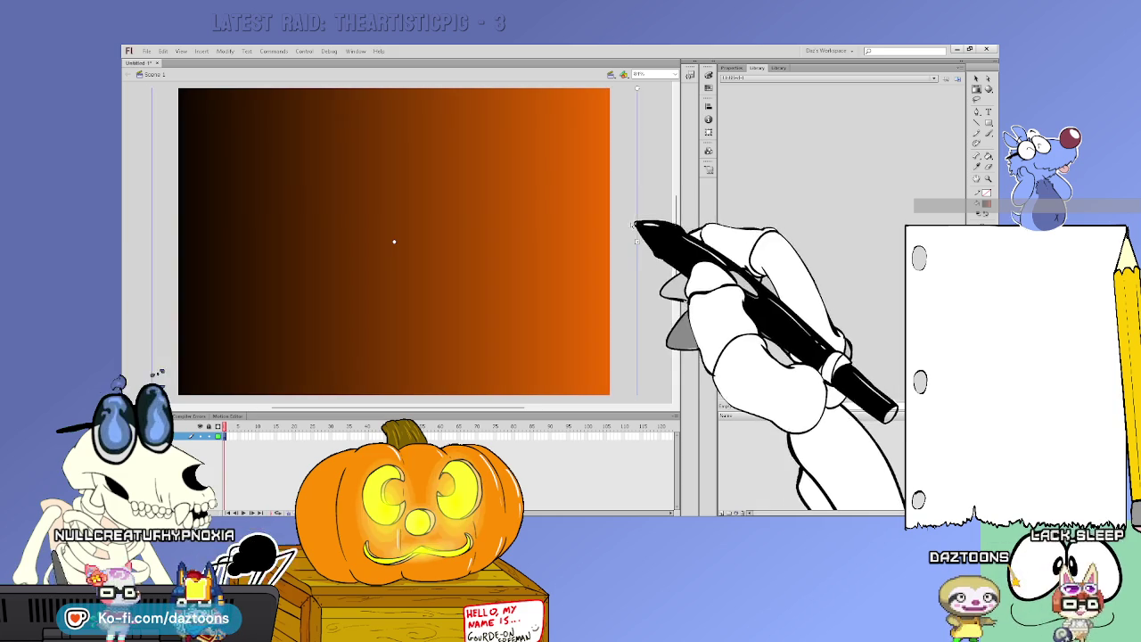
mouse_move(637, 87)
left_mouse_down()
mouse_move(640, 214)
mouse_move(421, 486)
left_mouse_up()
scroll(675, 276, "down", 3)
scroll(675, 267, "down", 1)
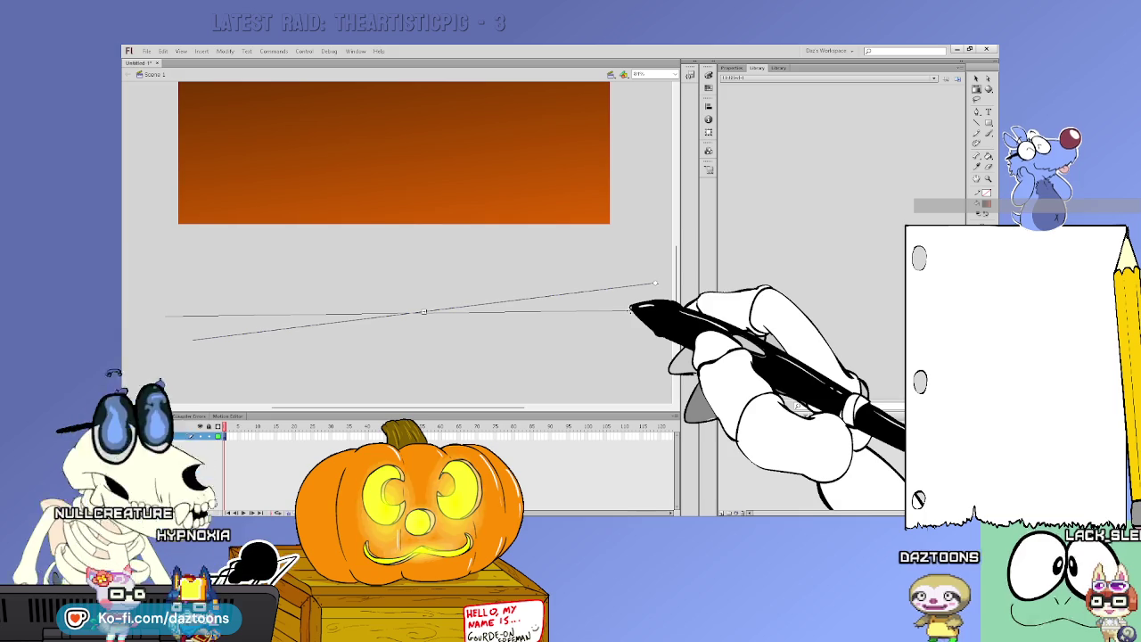
scroll(675, 240, "up", 3)
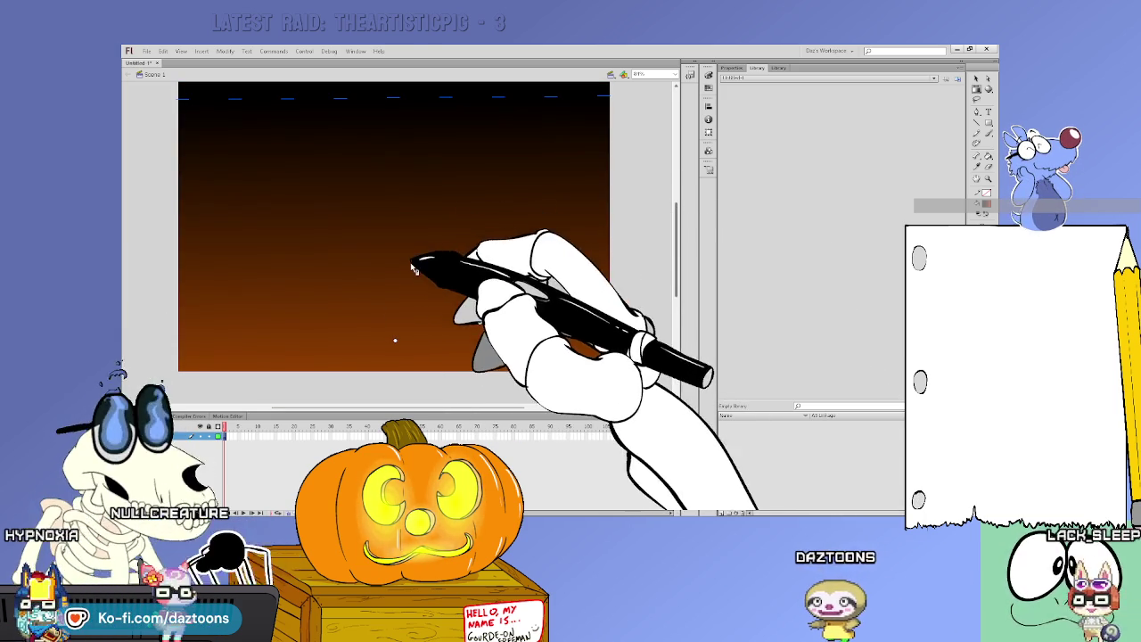
scroll(635, 295, "down", 3)
scroll(660, 303, "down", 3)
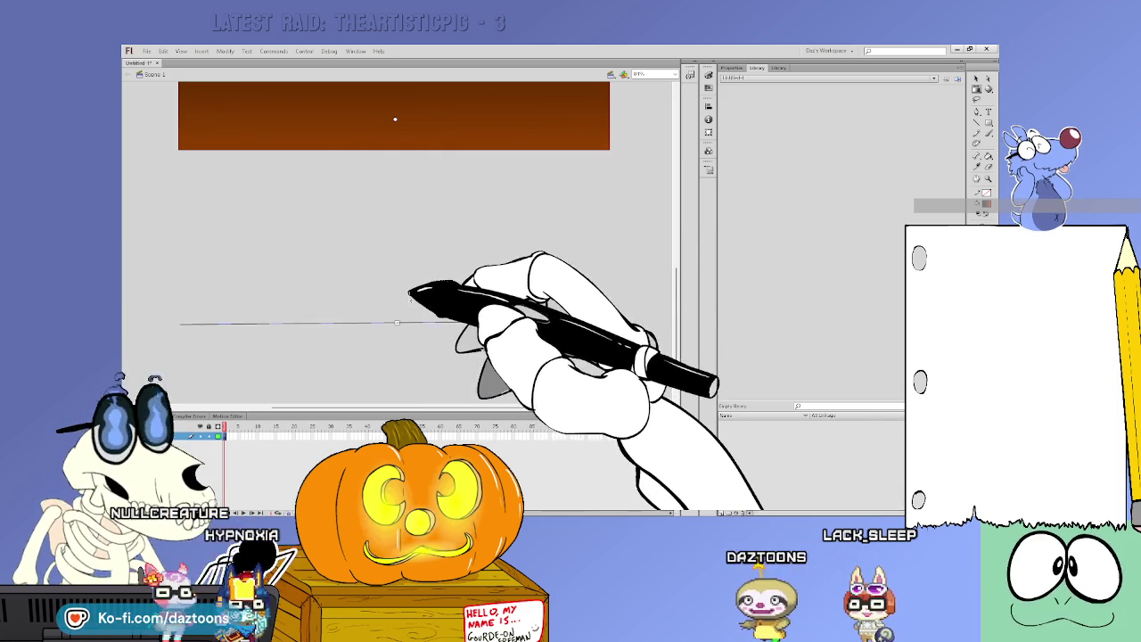
Undo the stray line, nudge the gradient shape higher, and add a new layer above it
left_click_drag(675, 282, 676, 217)
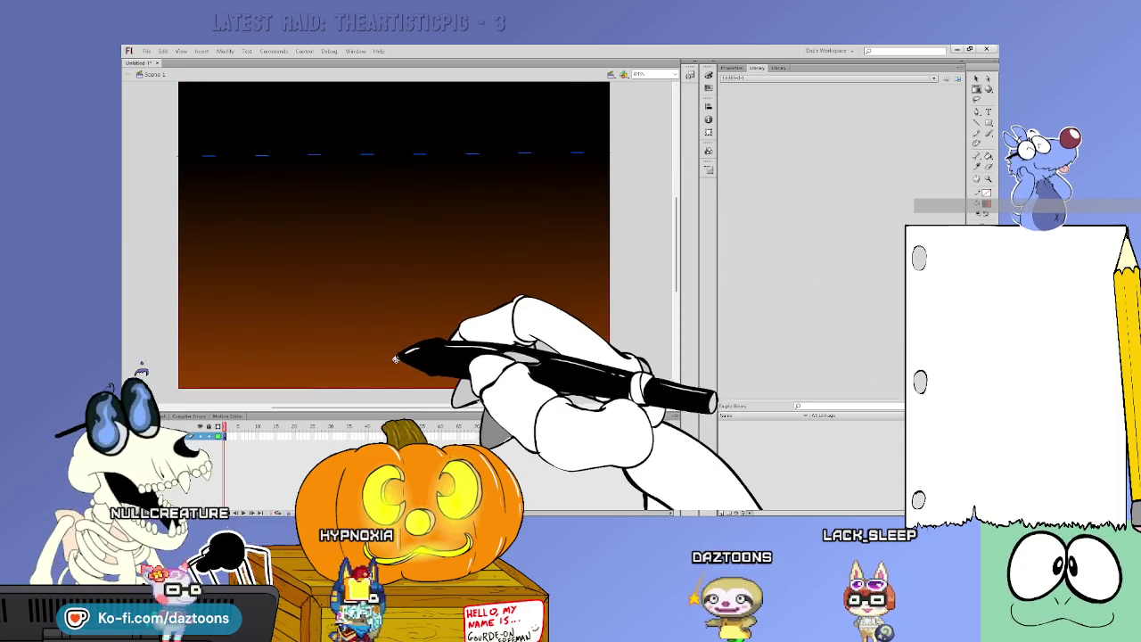
key("ctrl+z")
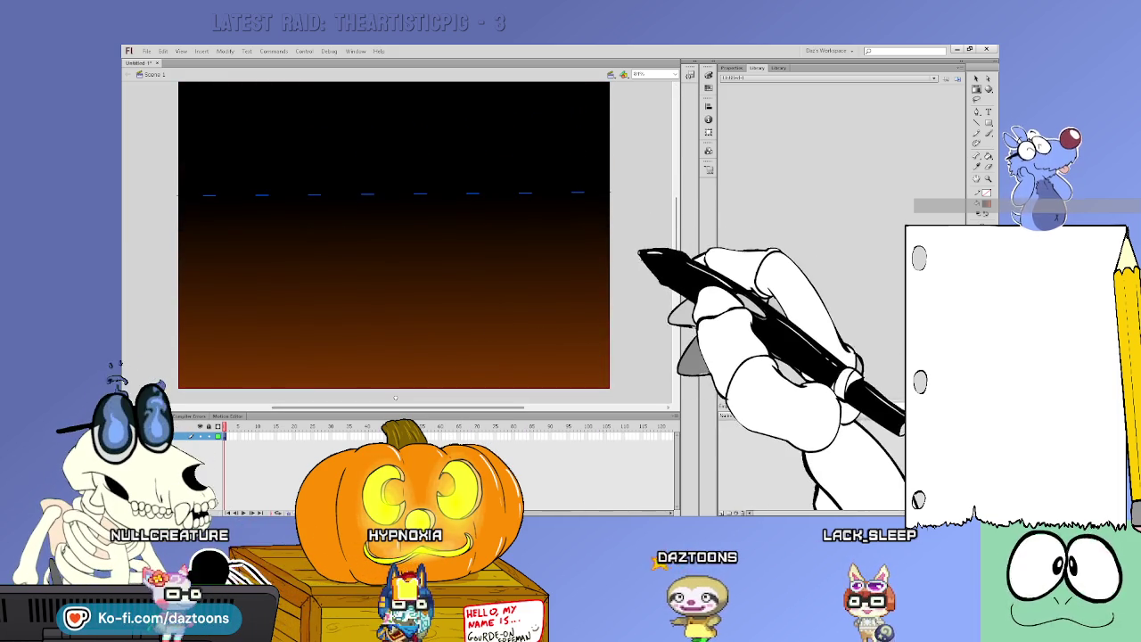
left_click_drag(394, 397, 395, 383)
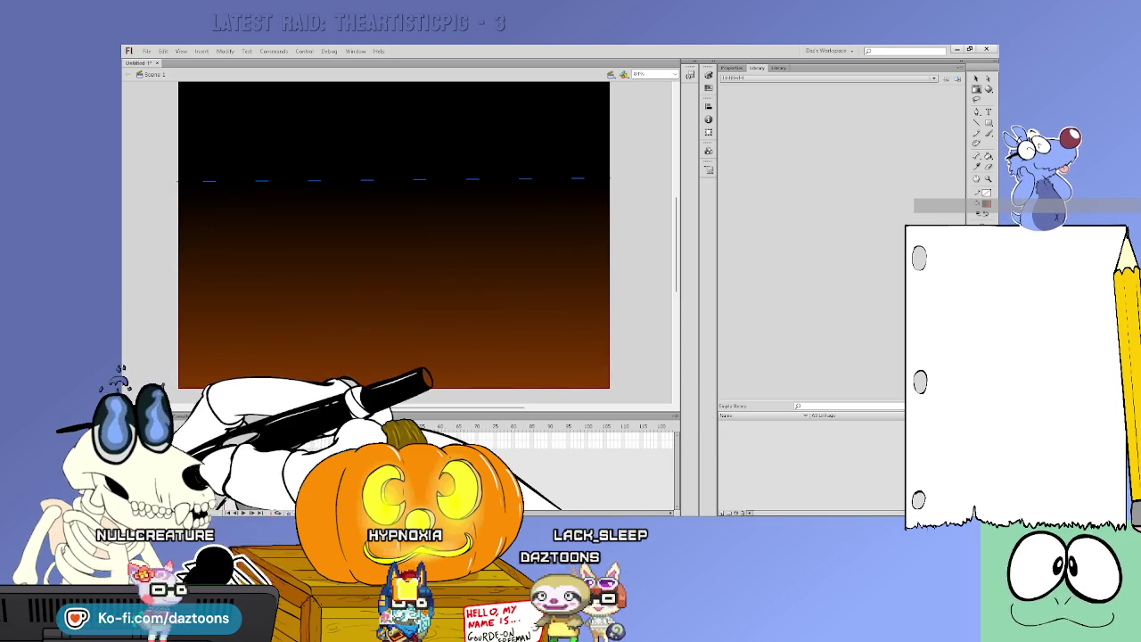
left_click(230, 444)
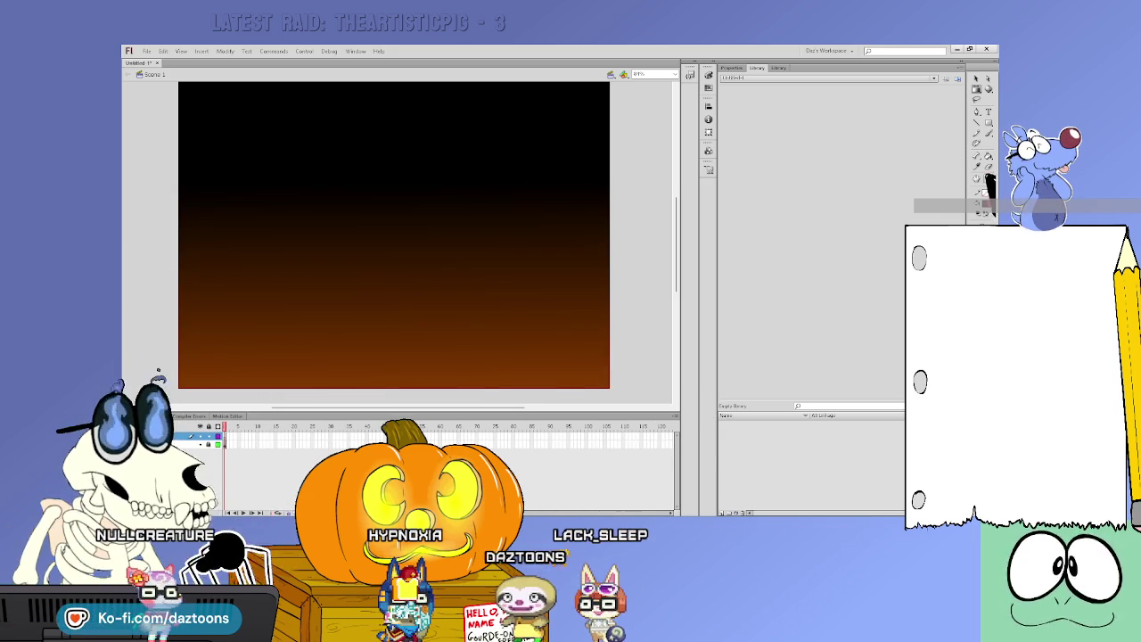
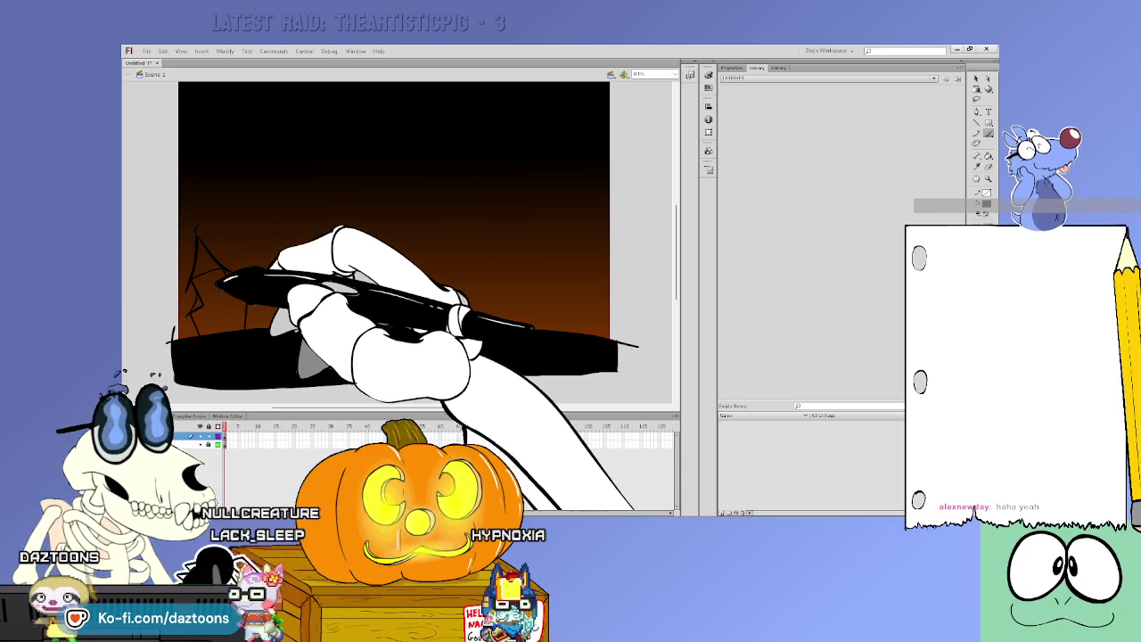
Fill the spiky outline on the left with solid black to make the haunted house silhouette
key("i")
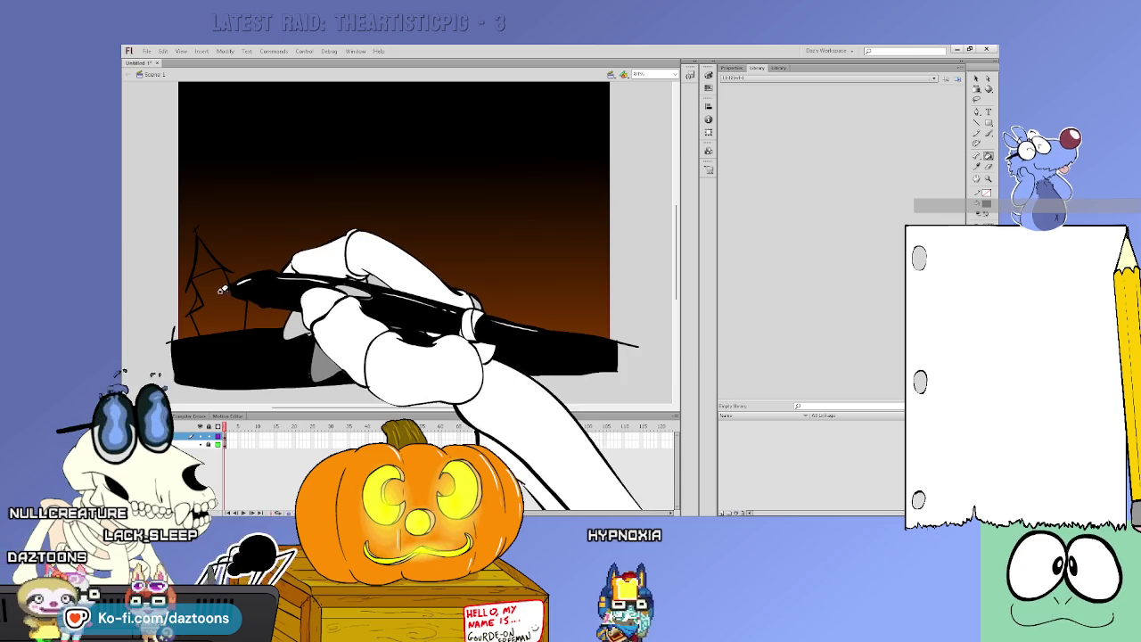
left_click(230, 299)
key("b")
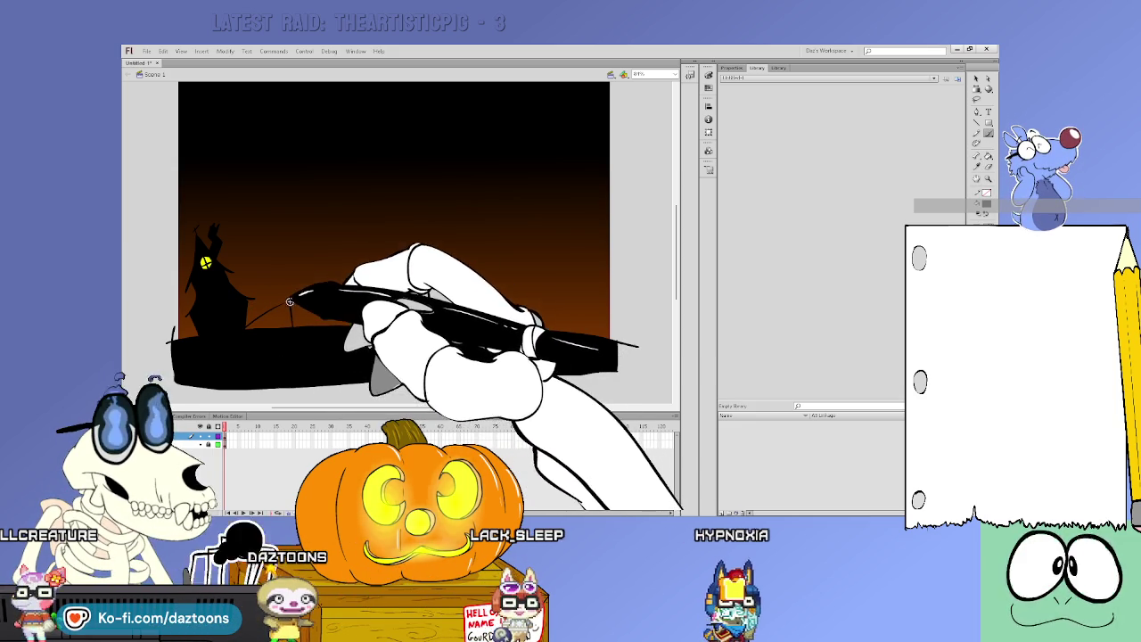
Brush fence posts and crossing bars along the ground to the right of the haunted house
left_click_drag(288, 294, 292, 328)
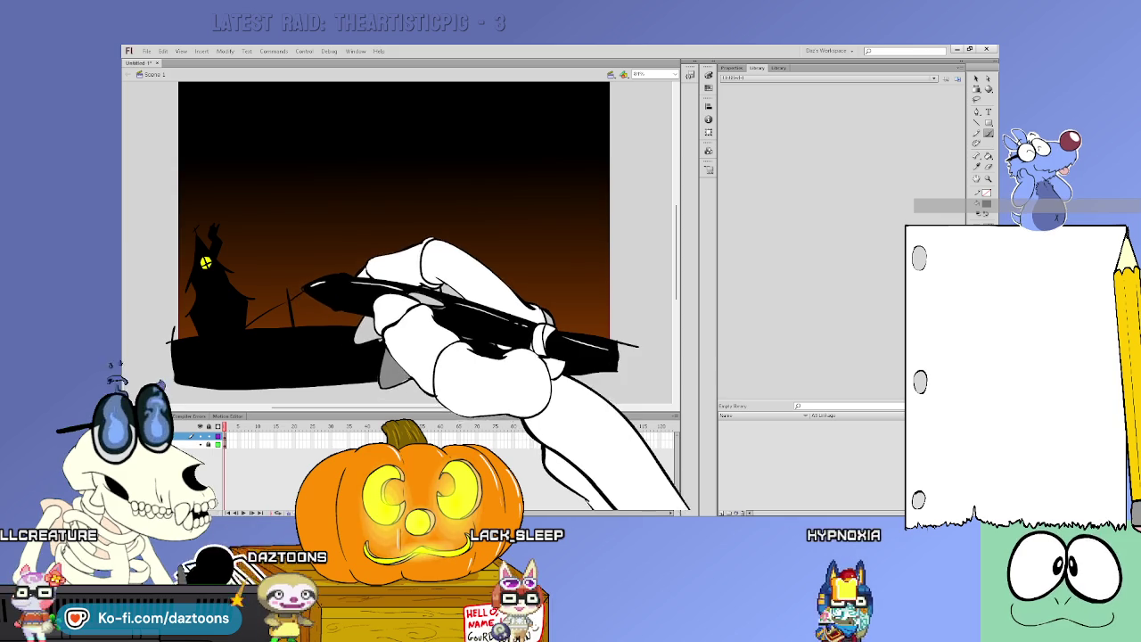
mouse_move(335, 260)
left_mouse_down()
mouse_move(337, 325)
mouse_move(308, 340)
left_mouse_up()
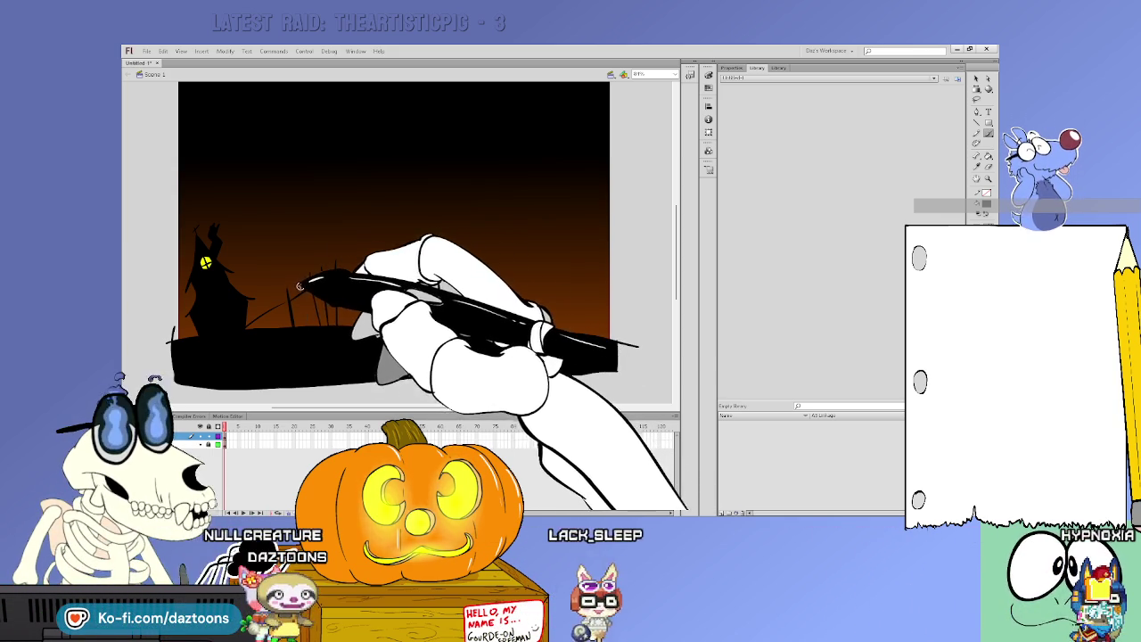
left_click_drag(300, 288, 287, 305)
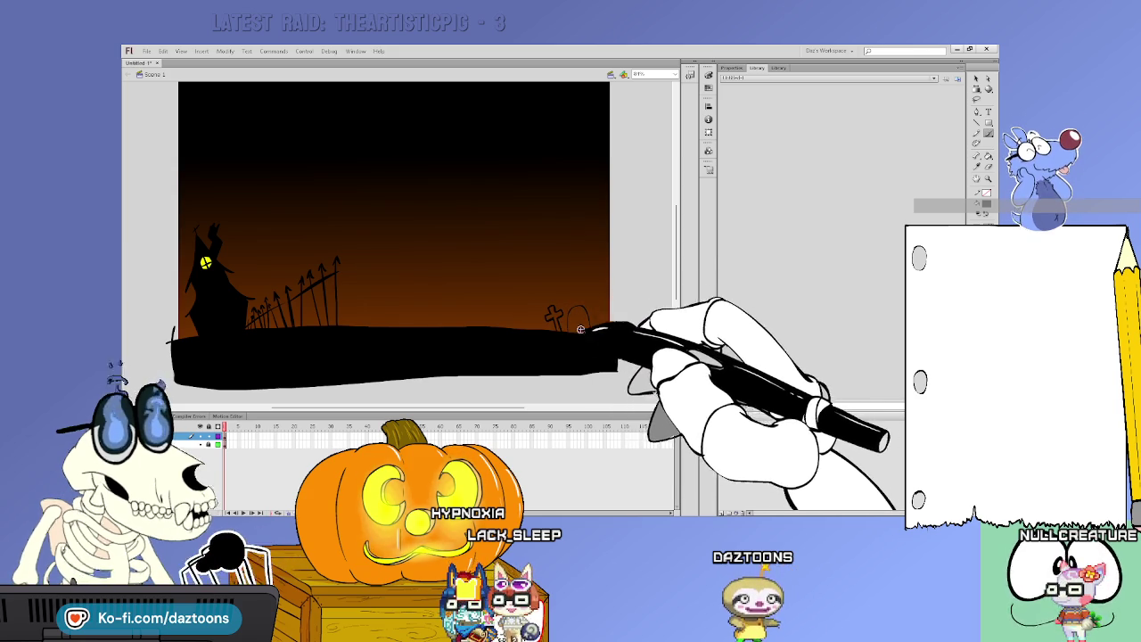
Outline and fill black tombstones and a cross on the right, then begin a red moon circle
left_click_drag(596, 328, 584, 327)
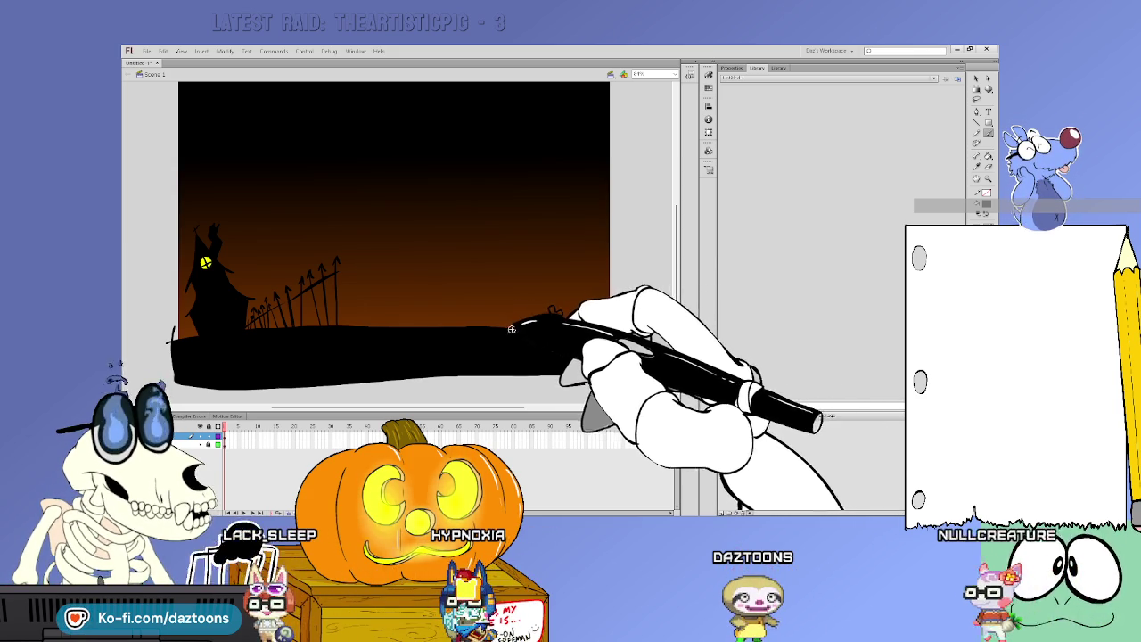
left_click_drag(522, 305, 510, 323)
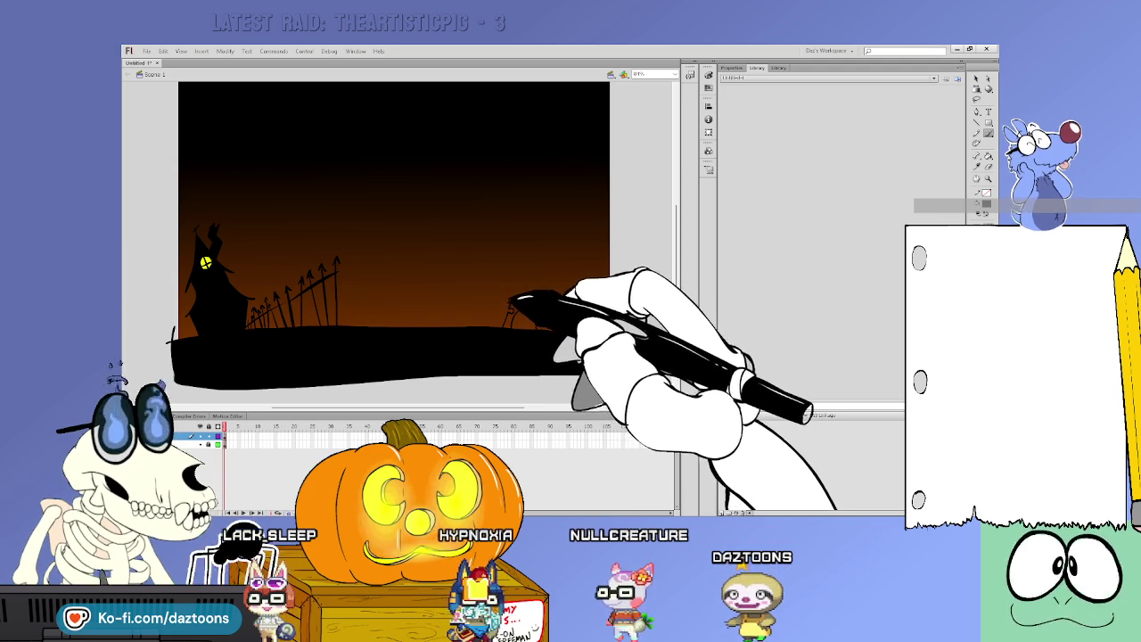
key("k")
mouse_move(506, 305)
left_mouse_down()
mouse_move(507, 327)
mouse_move(535, 330)
mouse_move(564, 312)
left_mouse_up()
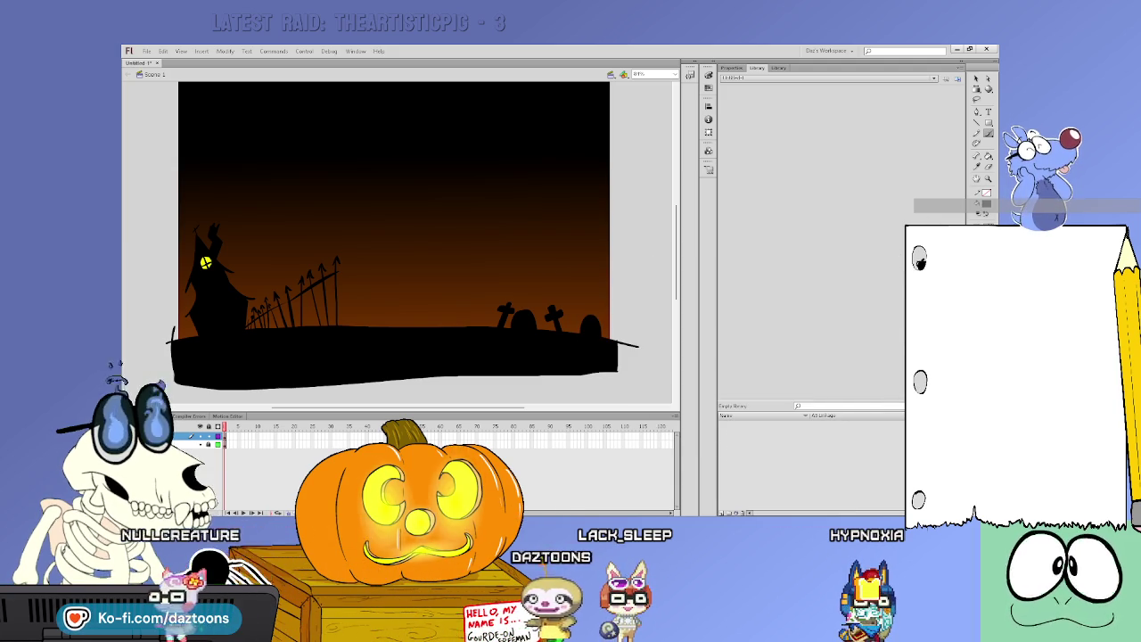
mouse_move(546, 95)
left_mouse_down()
mouse_move(512, 120)
mouse_move(537, 156)
mouse_move(546, 95)
left_mouse_up()
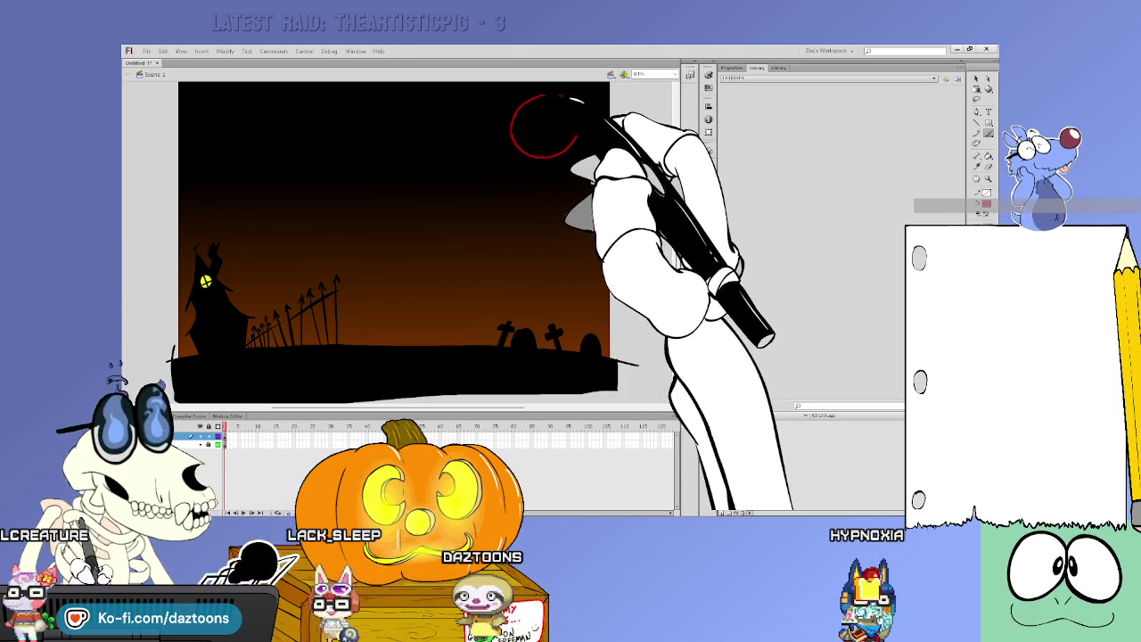
key("k")
left_click(564, 139)
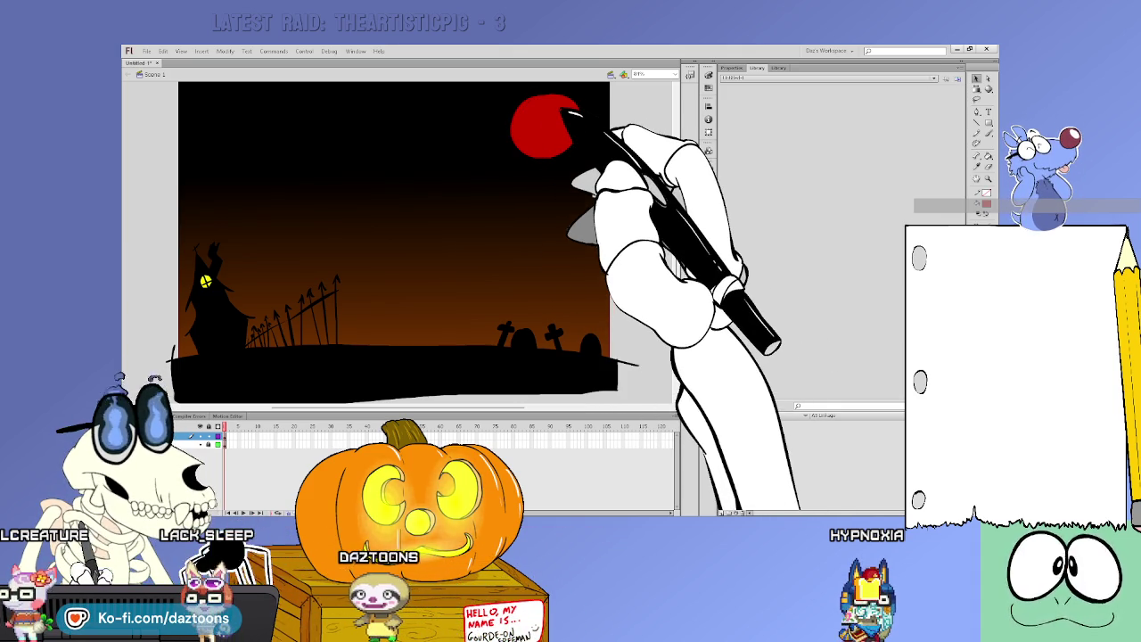
left_click(566, 111)
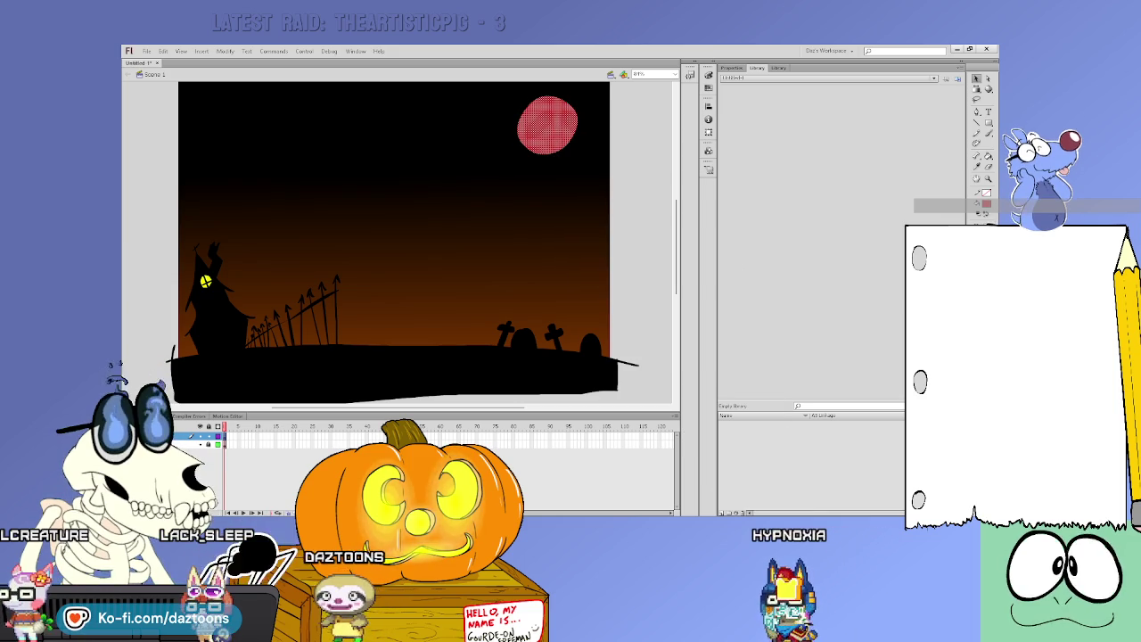
left_click(647, 256)
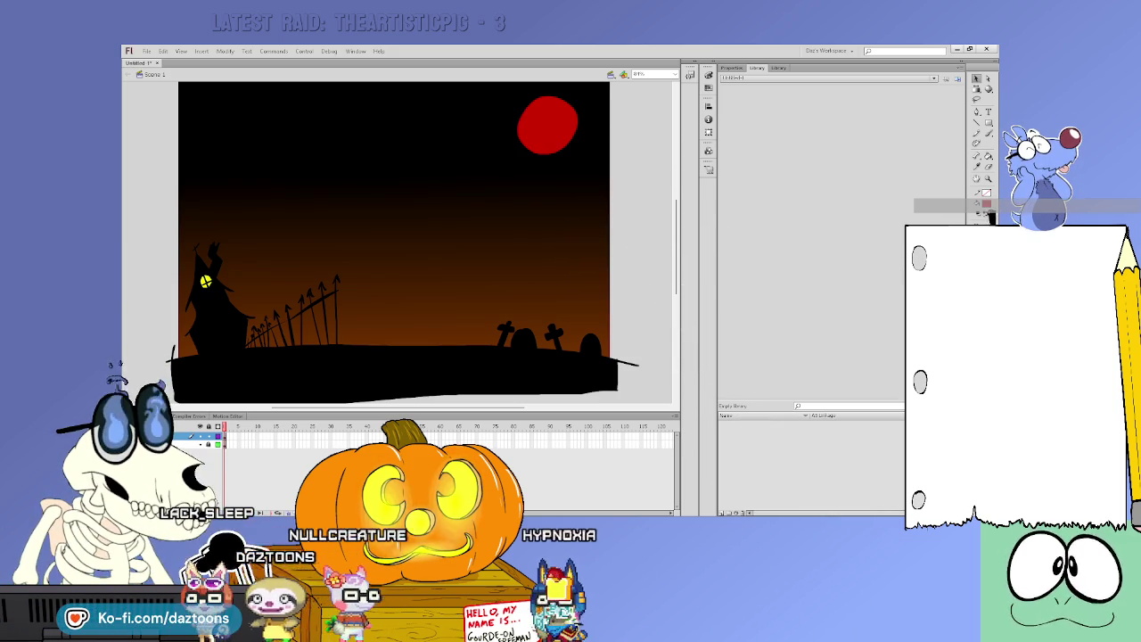
left_click(571, 125)
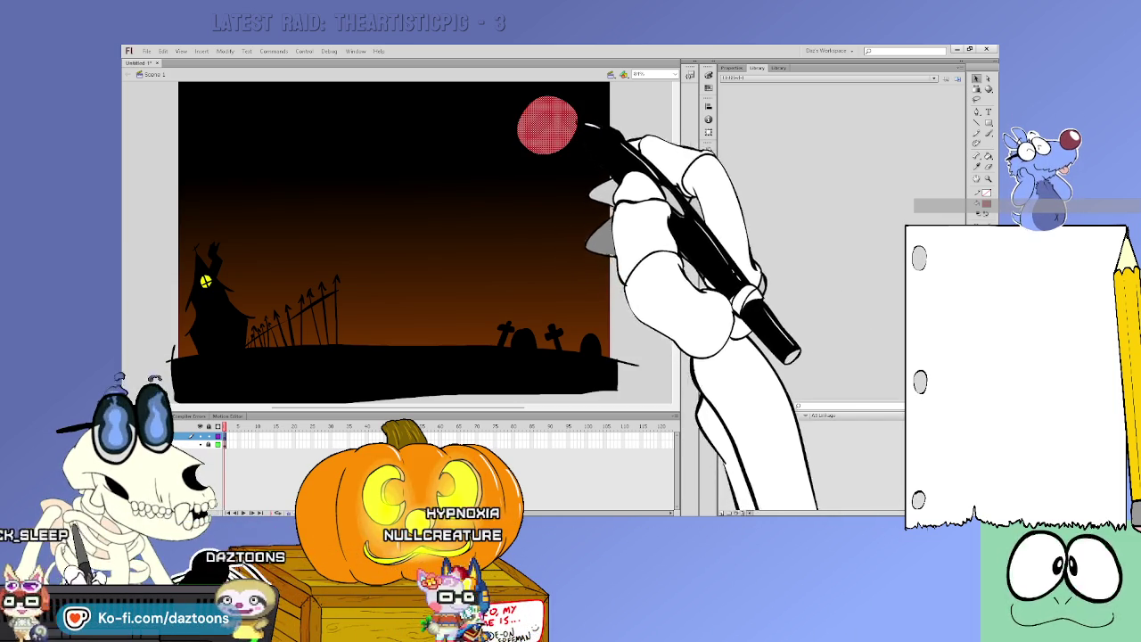
left_click(629, 179)
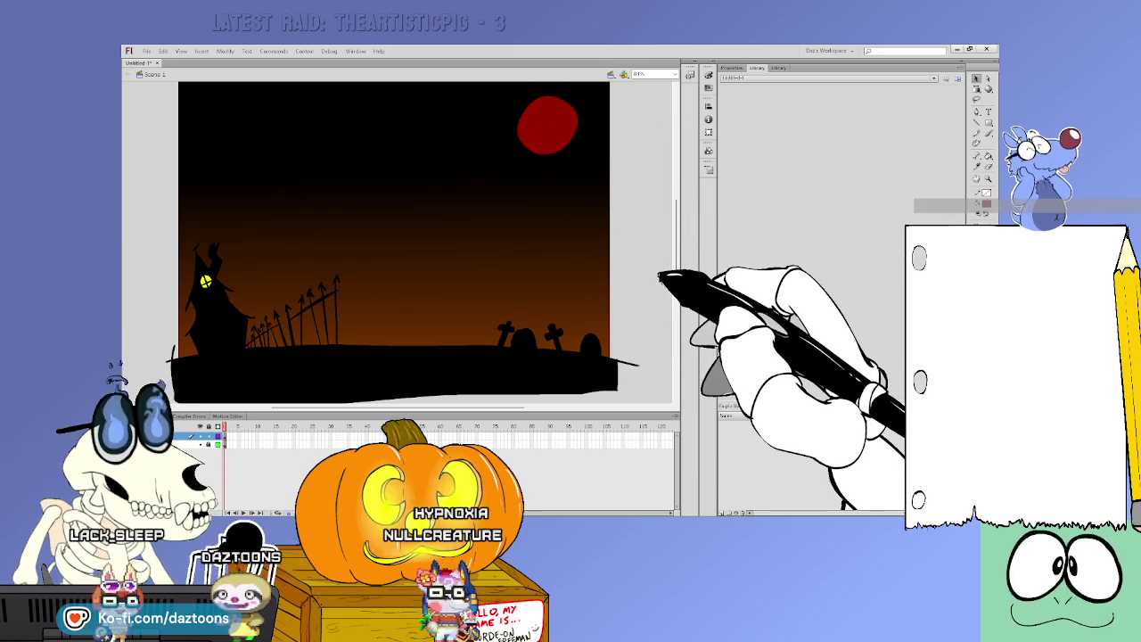
left_click(564, 133)
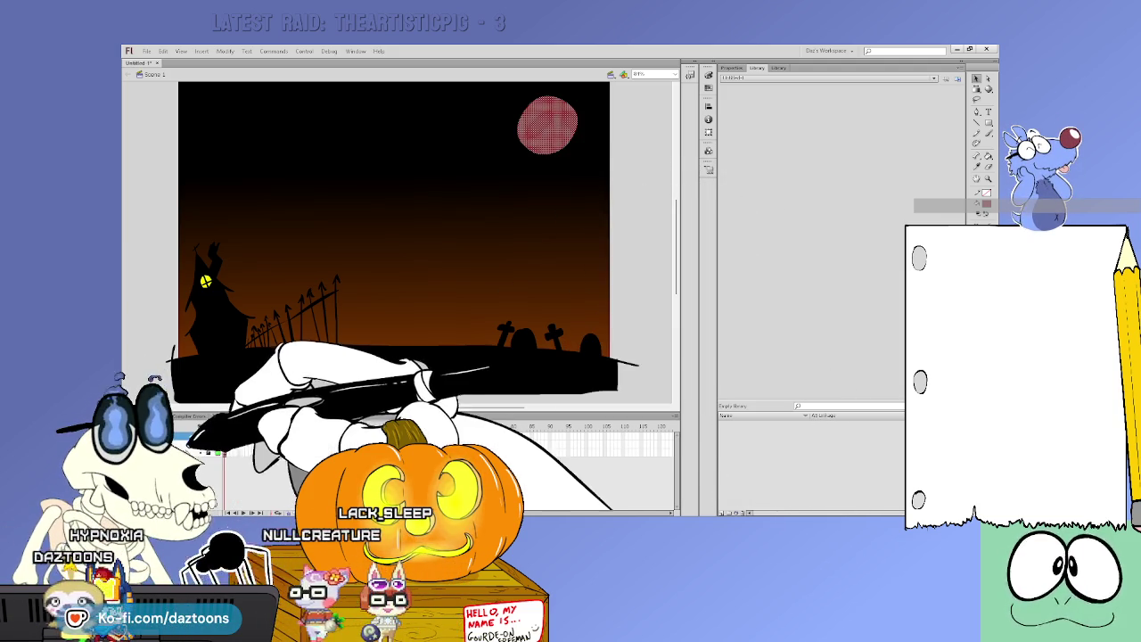
left_click(192, 443)
left_click(624, 207)
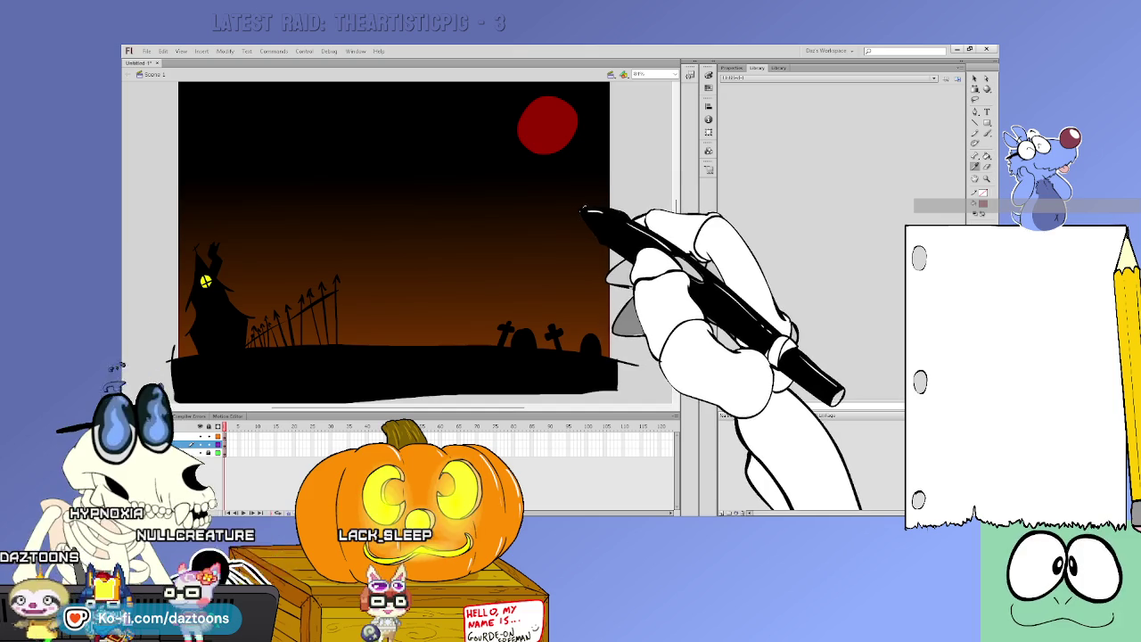
key("k")
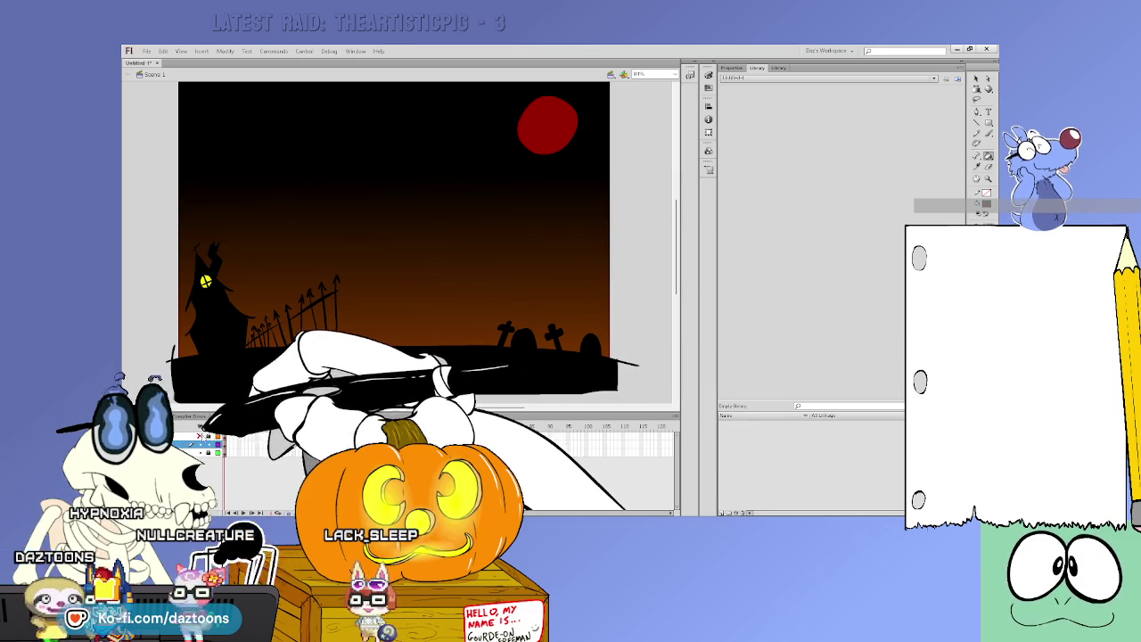
left_click(539, 143)
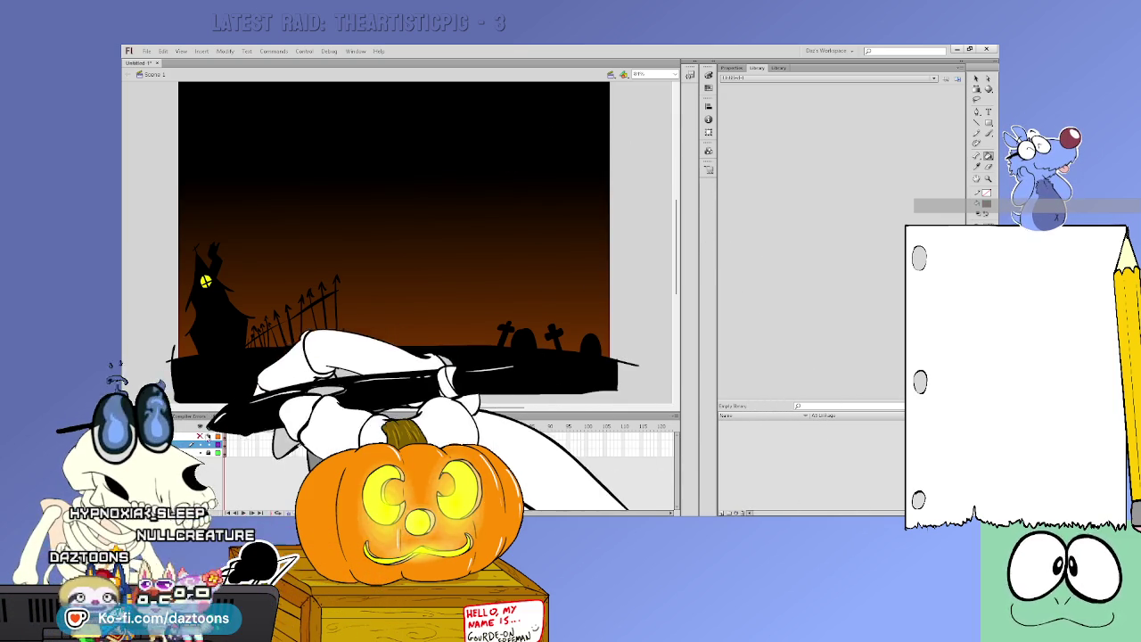
key("ctrl+z")
left_click(200, 443)
left_click(214, 436)
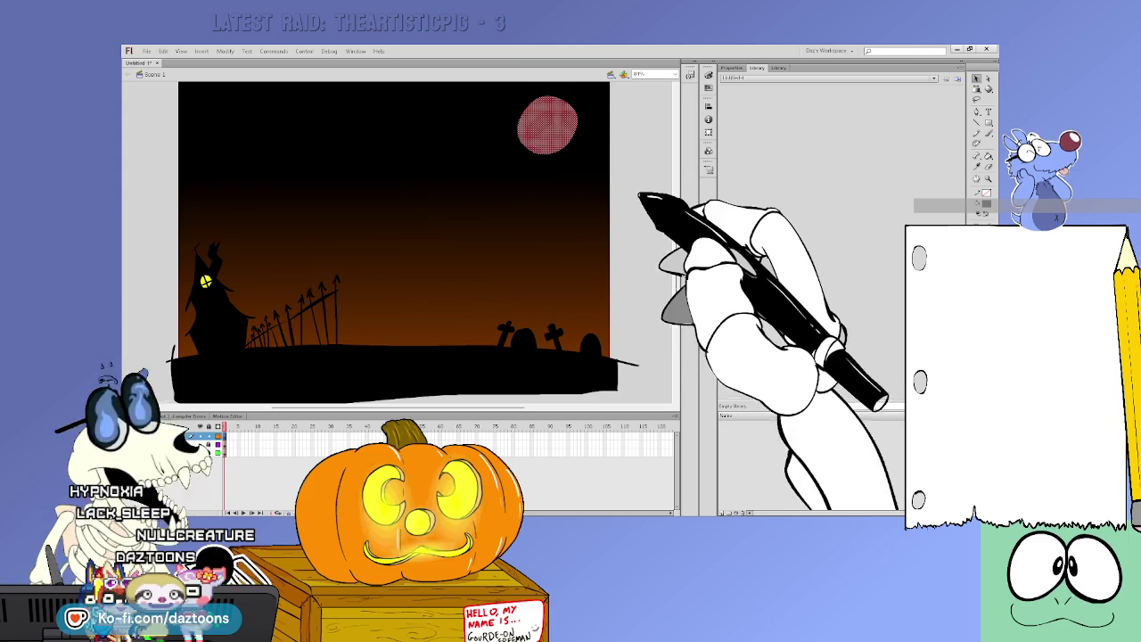
left_click(668, 245)
key("v")
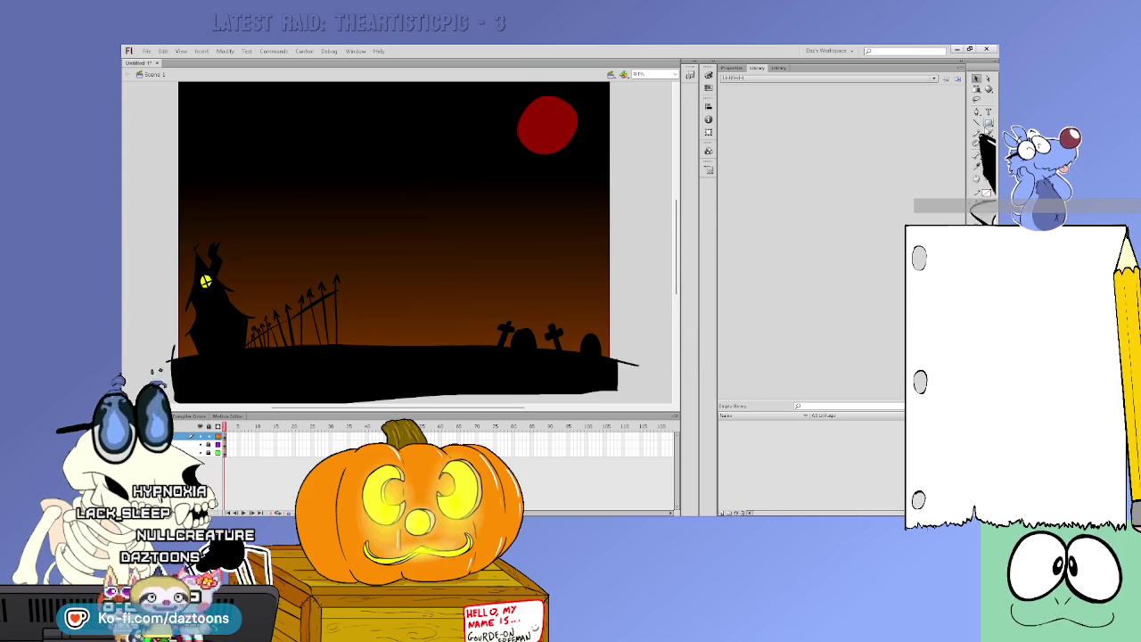
Set the red moon's Glow filter blur X and Y to 25 px
left_click(557, 129)
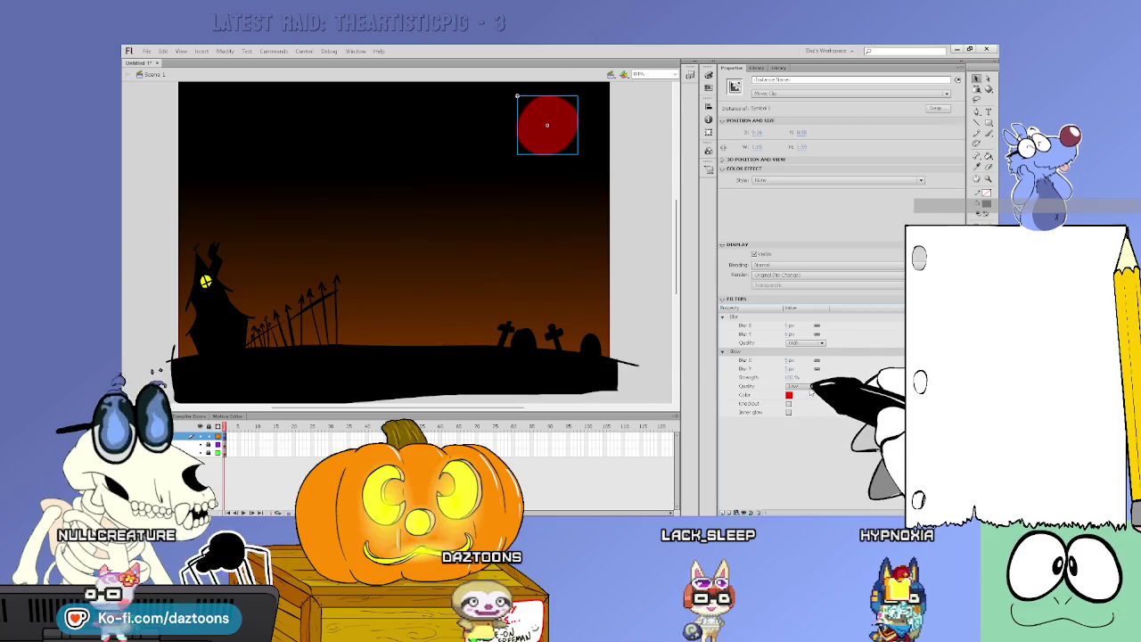
left_click(790, 361)
type("25")
left_click(789, 368)
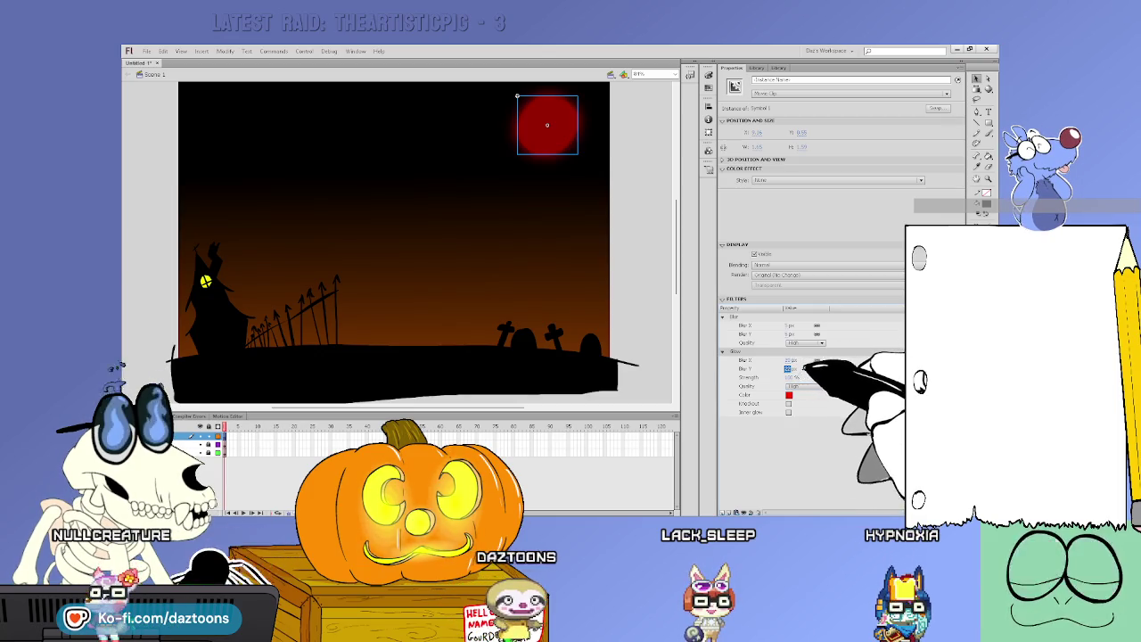
left_click(659, 233)
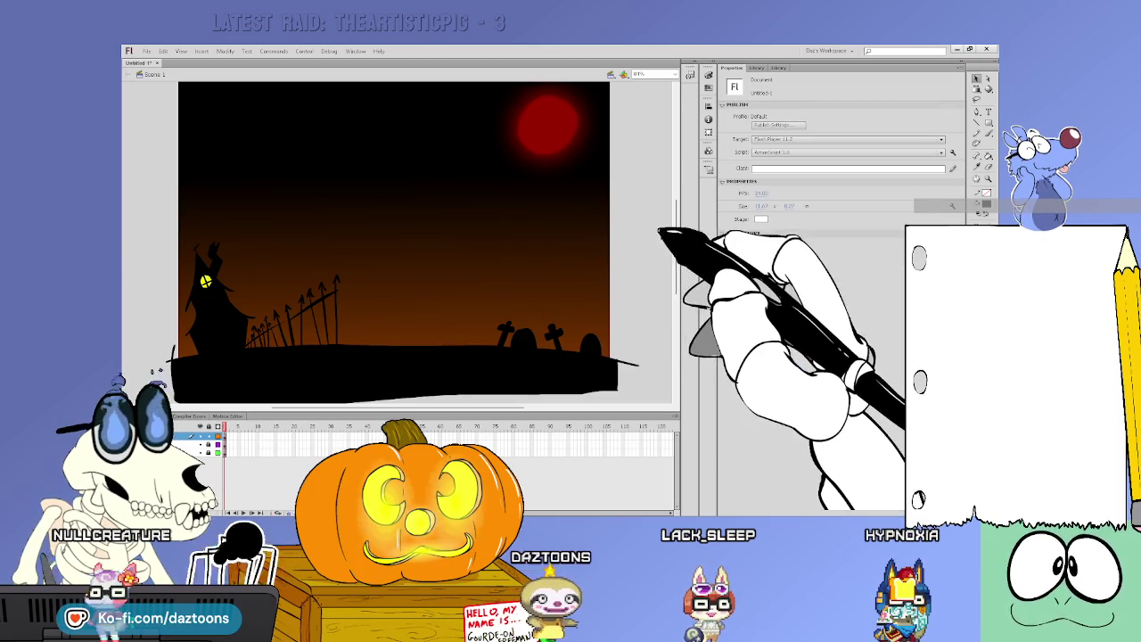
Redraw the moon inside its symbol as a larger oval circle, then return to Scene 1
left_click(540, 121)
double_click(535, 114)
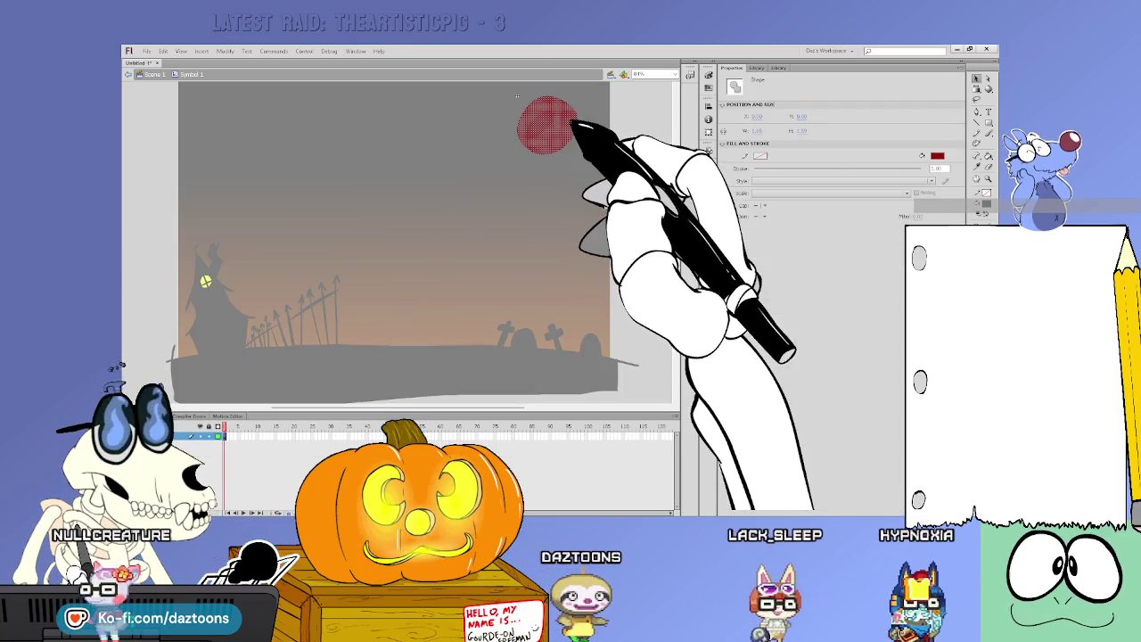
key("r")
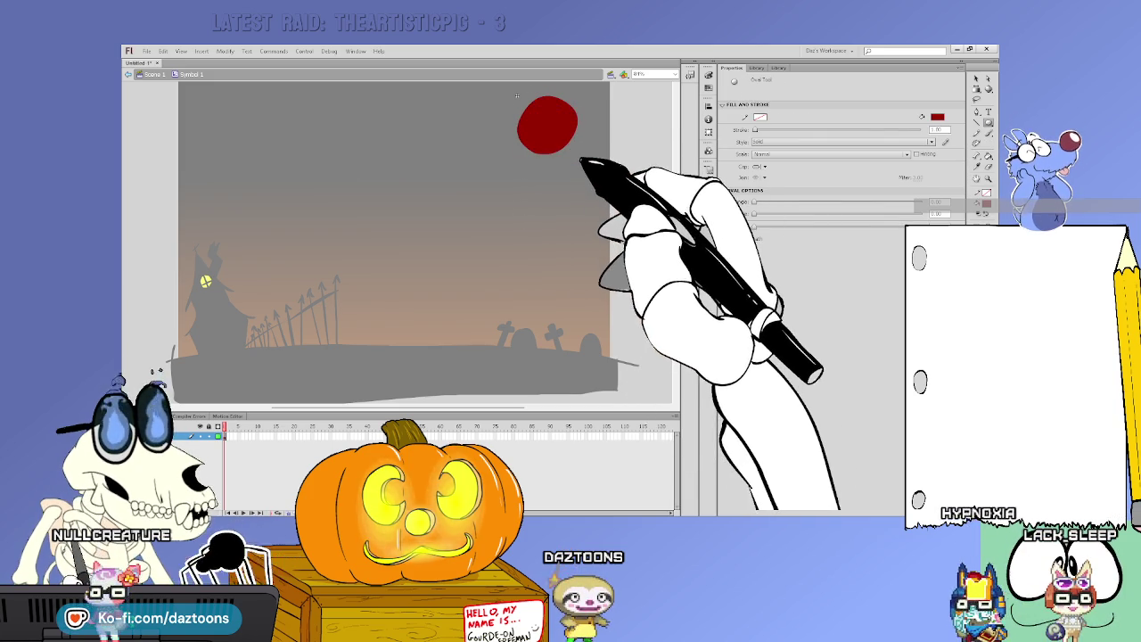
left_click_drag(516, 95, 587, 167)
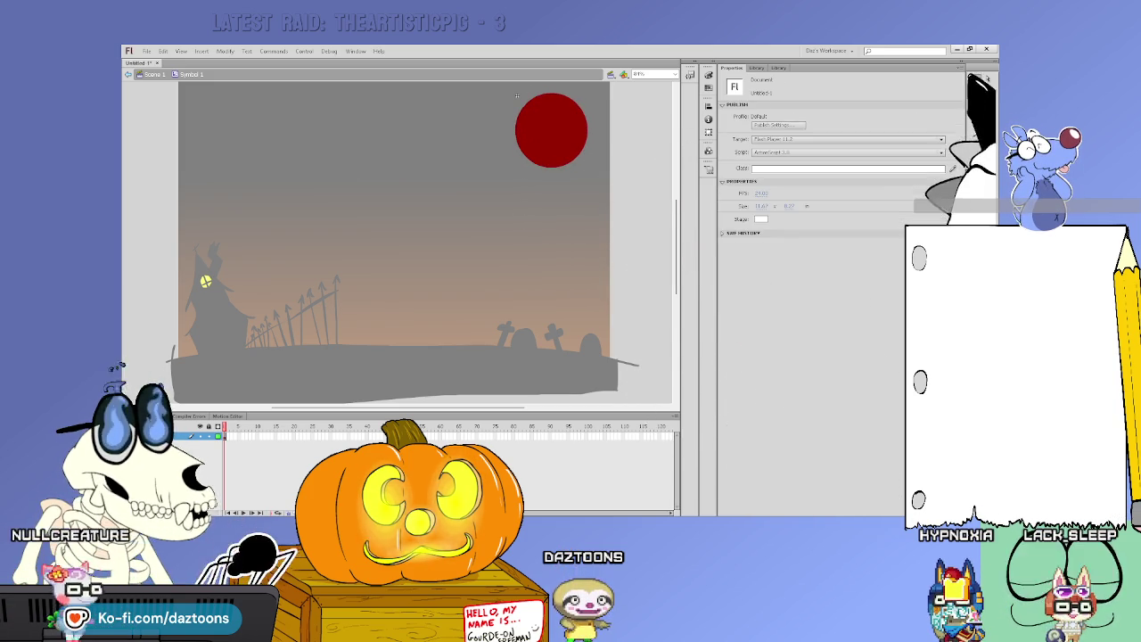
key("v")
key("Return")
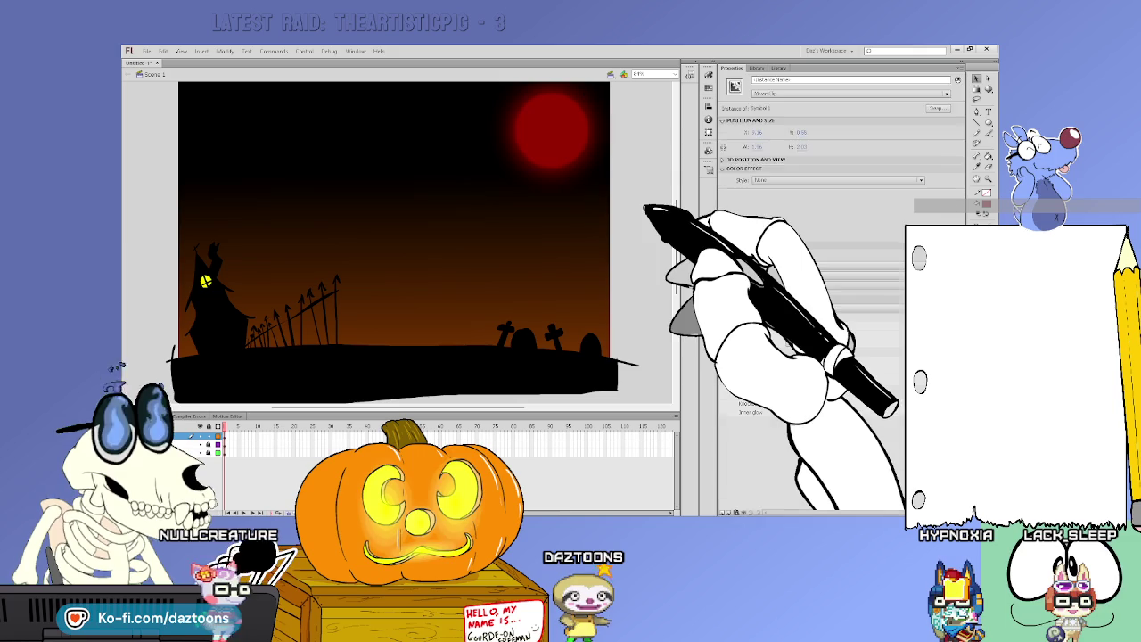
left_click(646, 214)
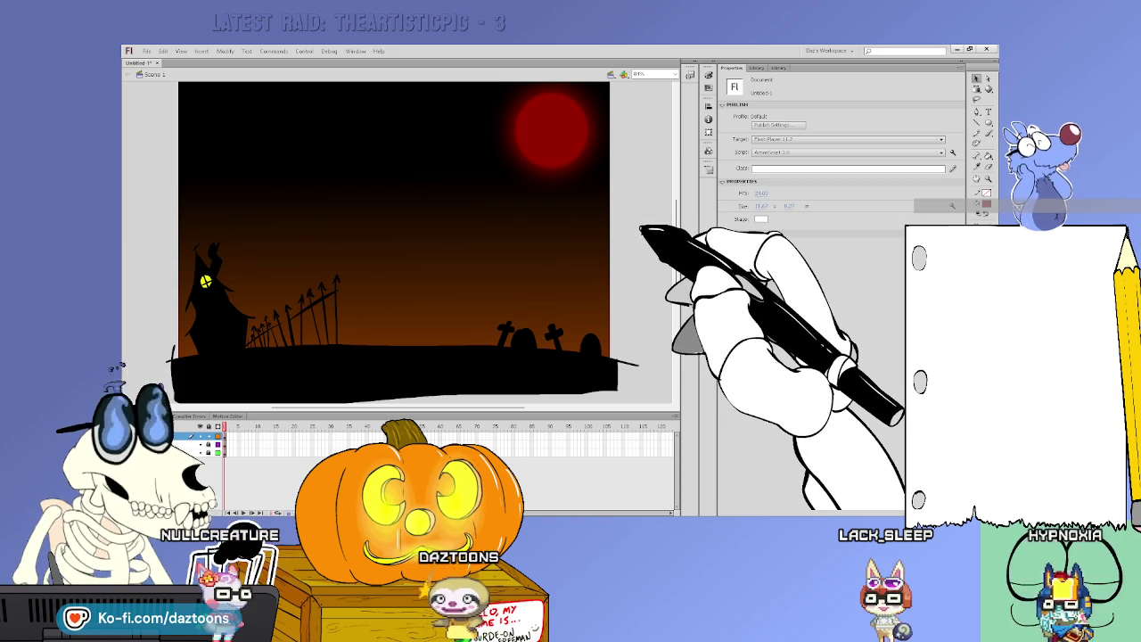
Brush black cloud outlines across the sky, including one at the upper right
key("b")
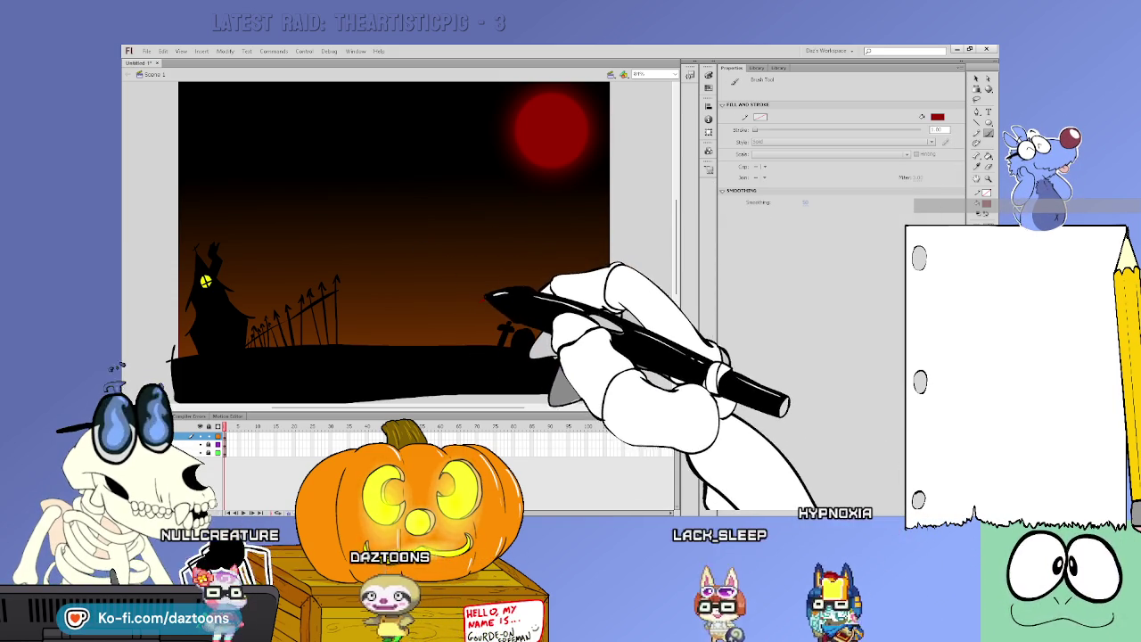
left_click_drag(483, 299, 440, 292)
key("ctrl+z")
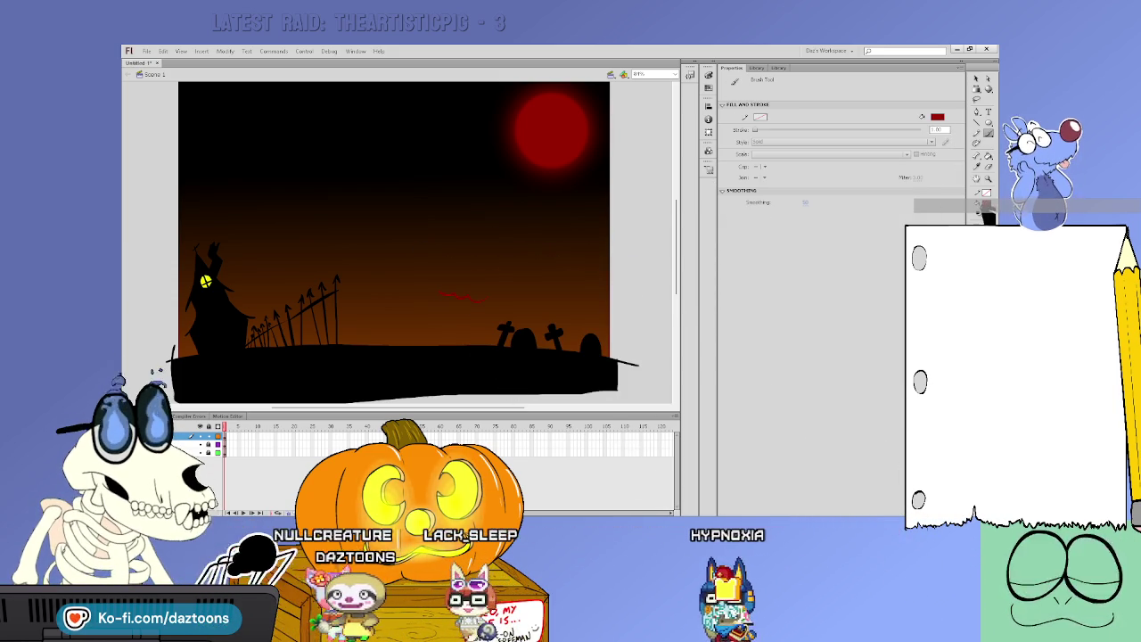
key("ctrl+z")
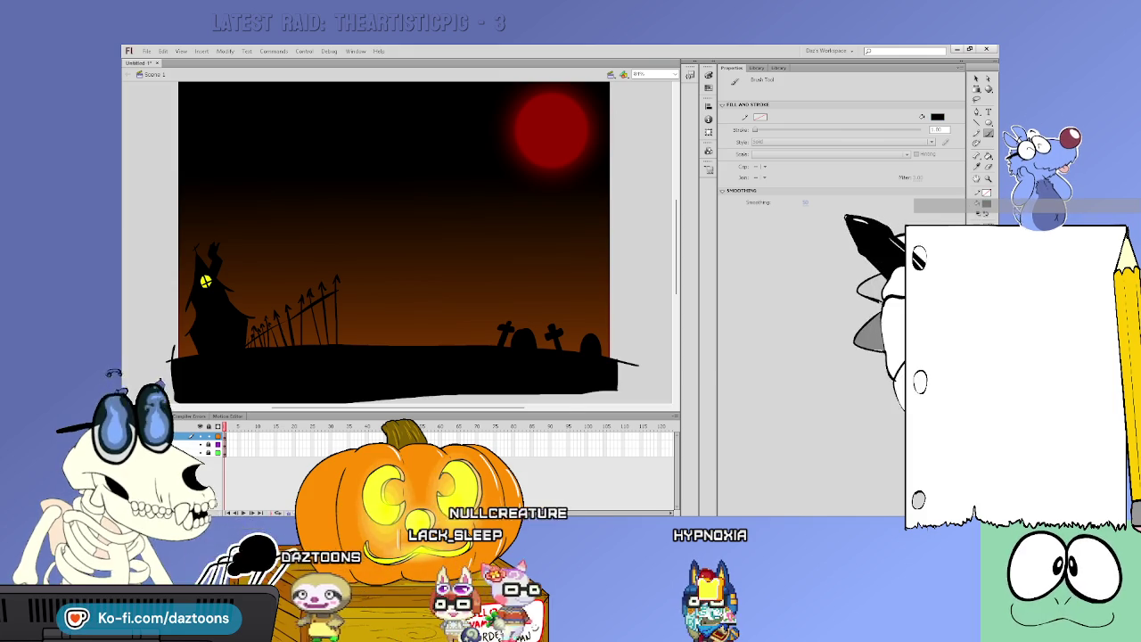
left_click_drag(411, 278, 521, 297)
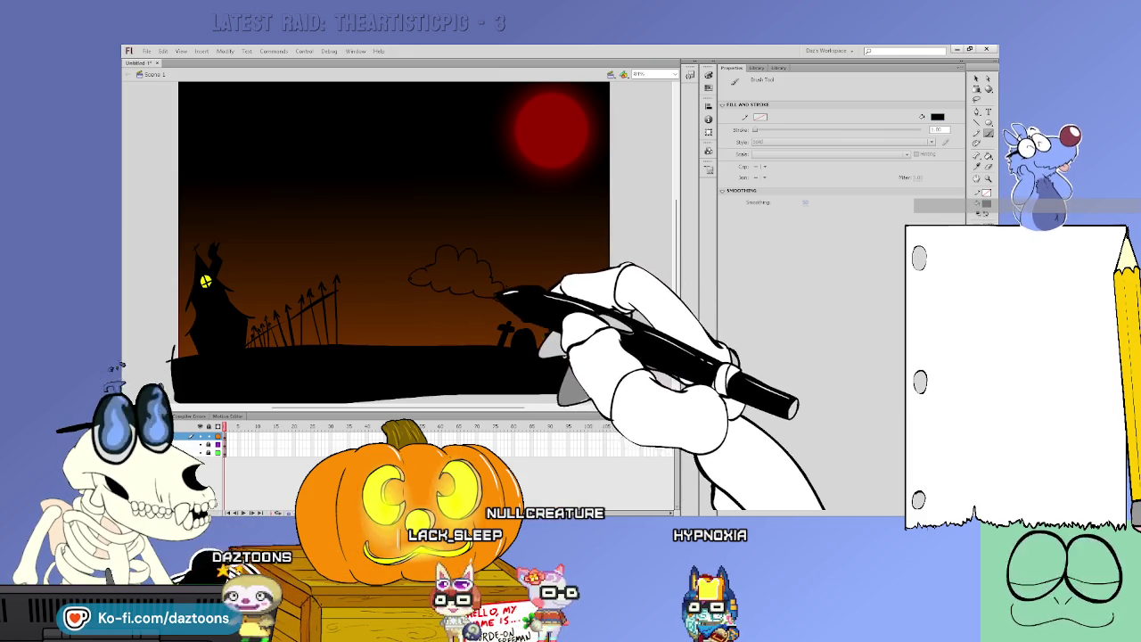
mouse_move(479, 296)
left_mouse_down()
mouse_move(499, 298)
mouse_move(486, 312)
left_mouse_up()
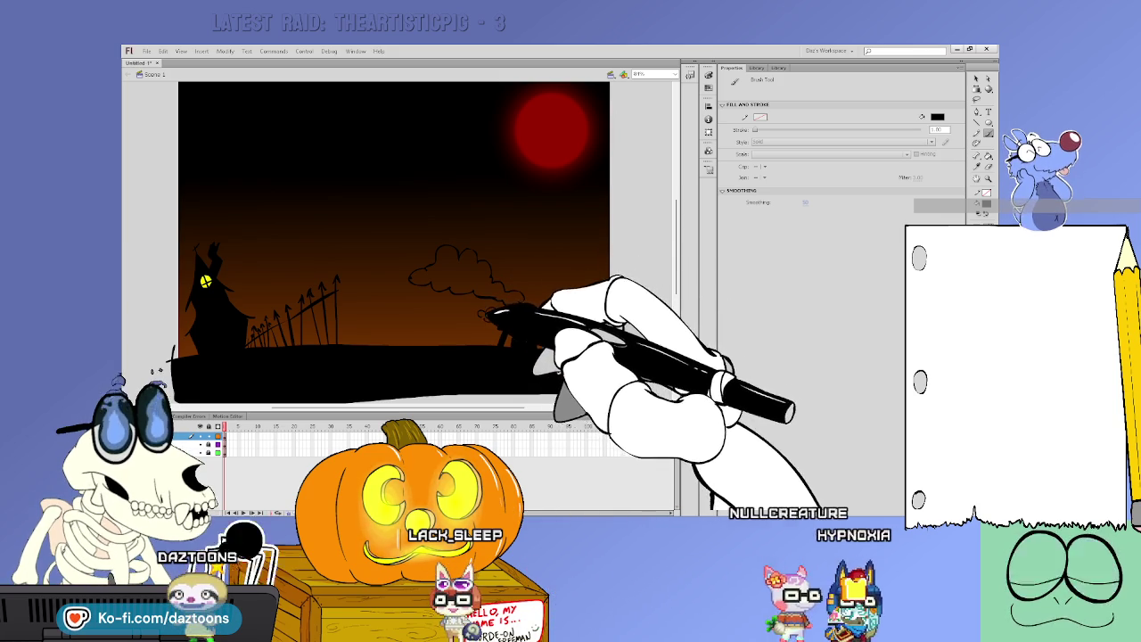
left_click_drag(565, 242, 607, 223)
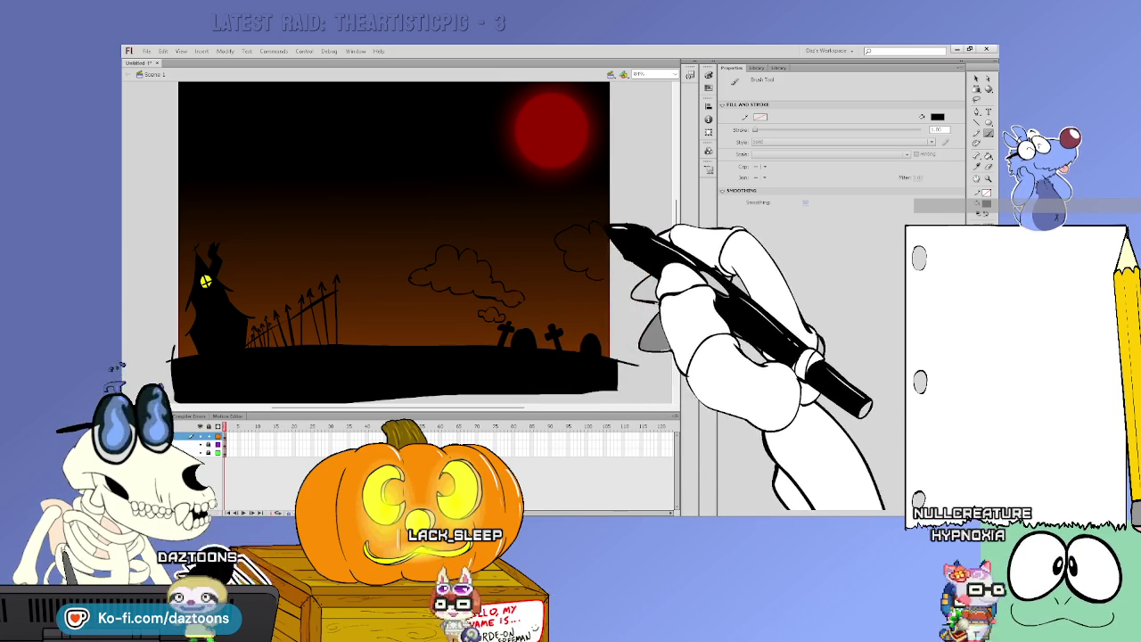
Fill the cloud outlines and gravestones with solid black using the Paint Bucket
key("v")
key("k")
left_click(459, 259)
left_click(495, 308)
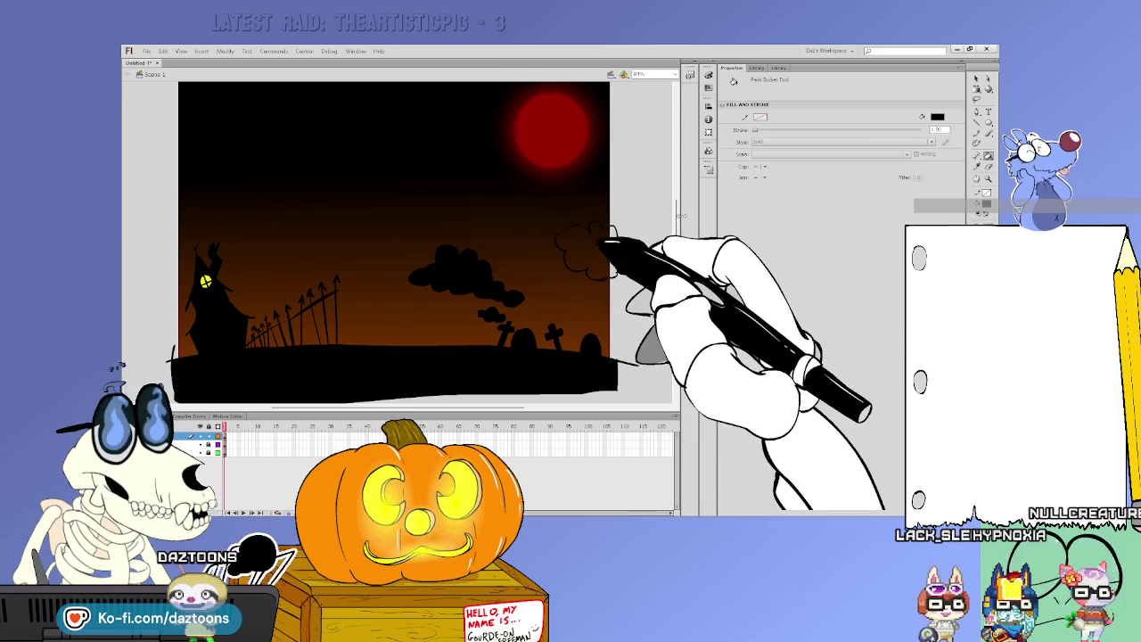
key("b")
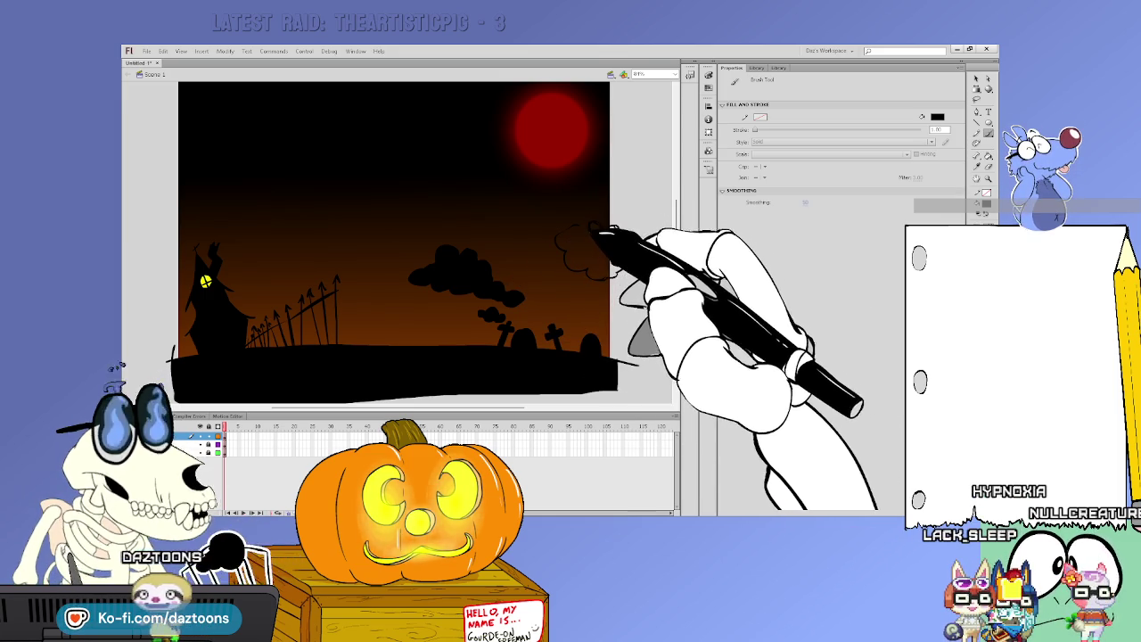
key("k")
left_click(613, 264)
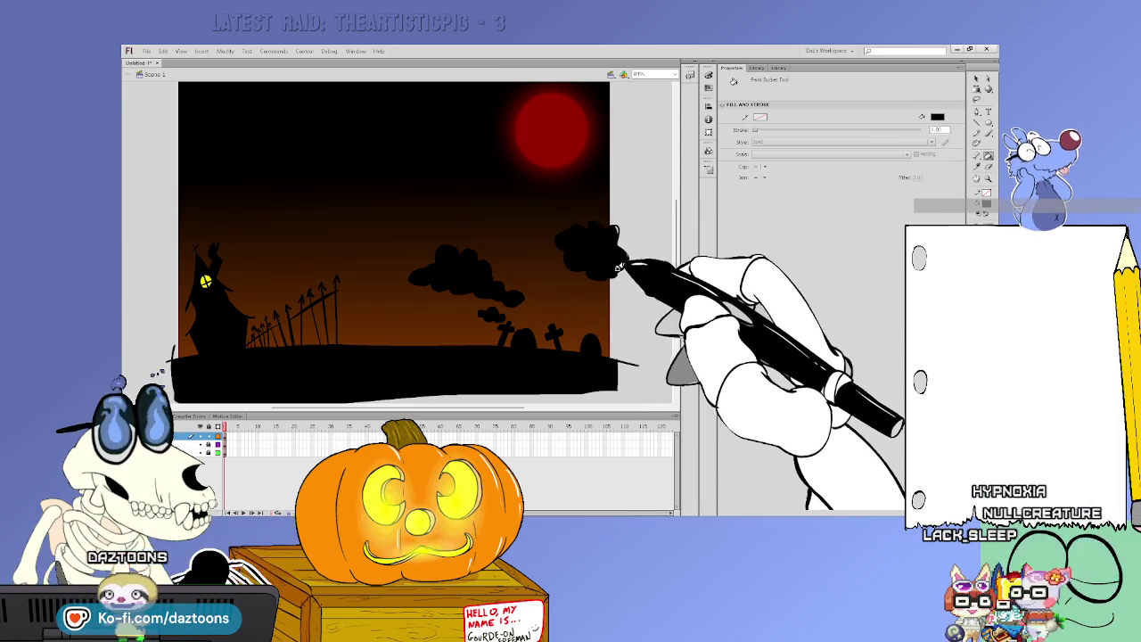
Switch the paint colour to red and brush red highlights along the clouds' top edges
key("i")
left_click(575, 138)
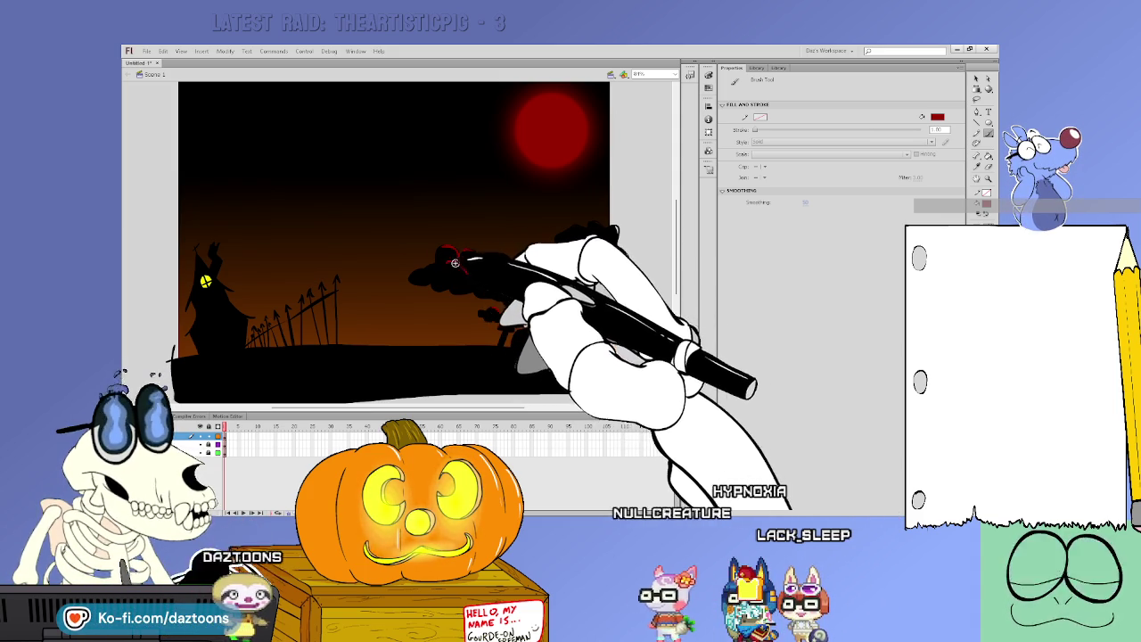
left_click_drag(459, 254, 491, 272)
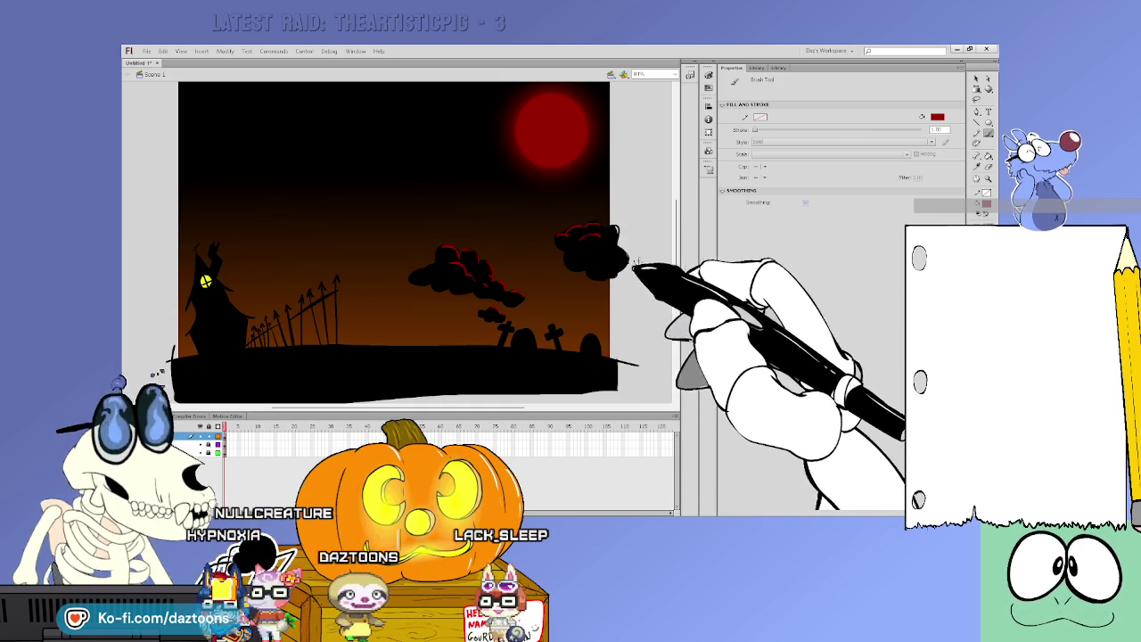
key("v")
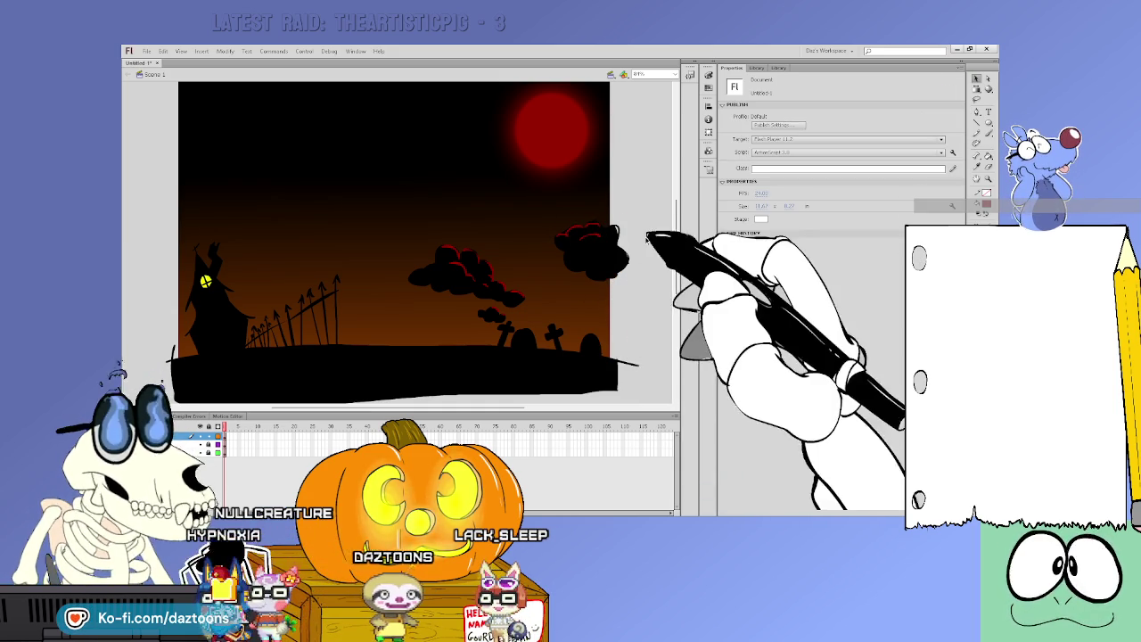
scroll(394, 240, "up", 1)
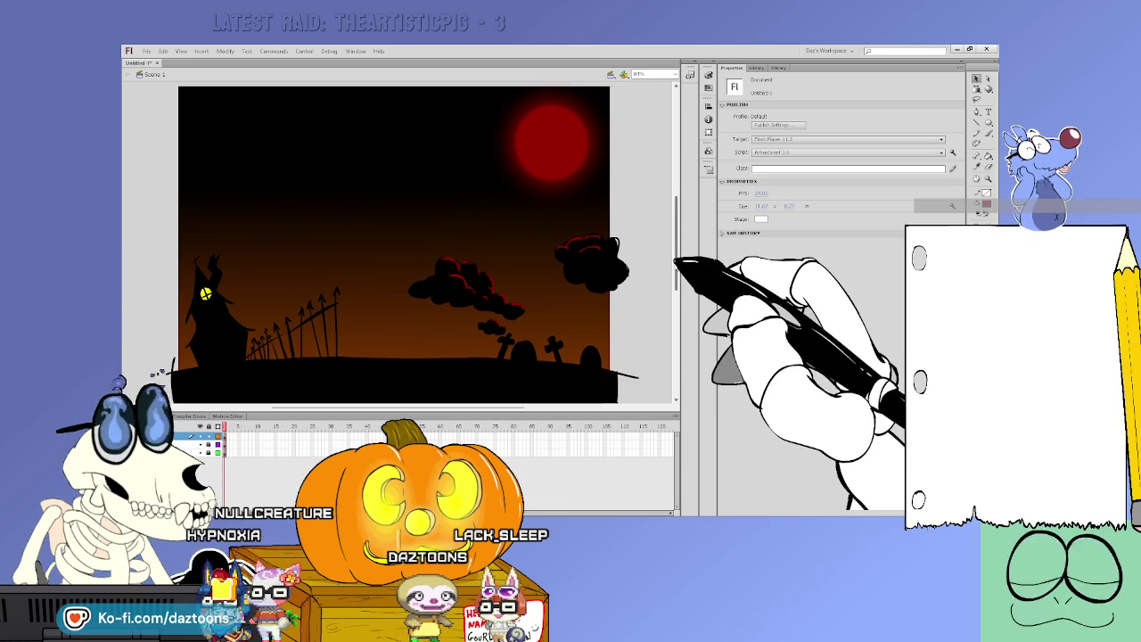
scroll(394, 241, "down", 1)
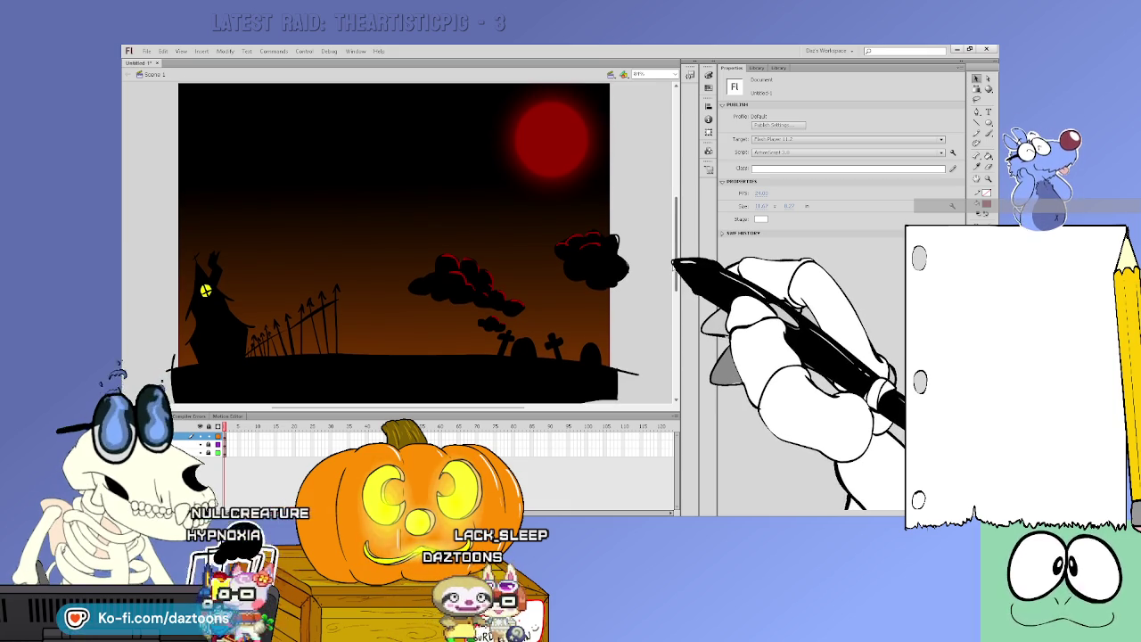
scroll(394, 258, "up", 3)
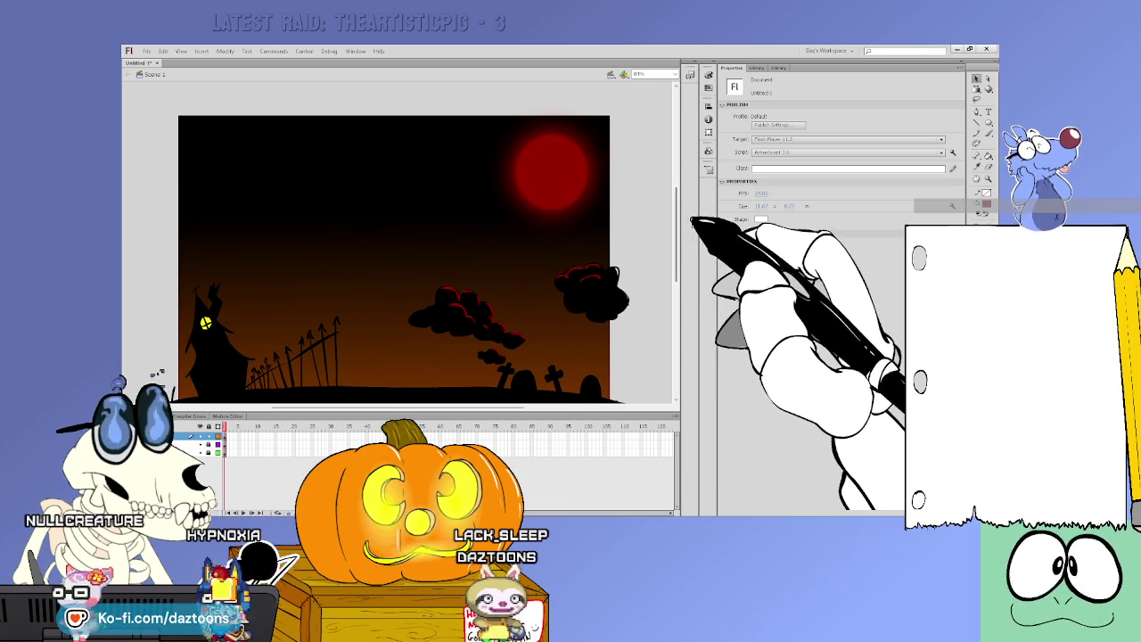
key("b")
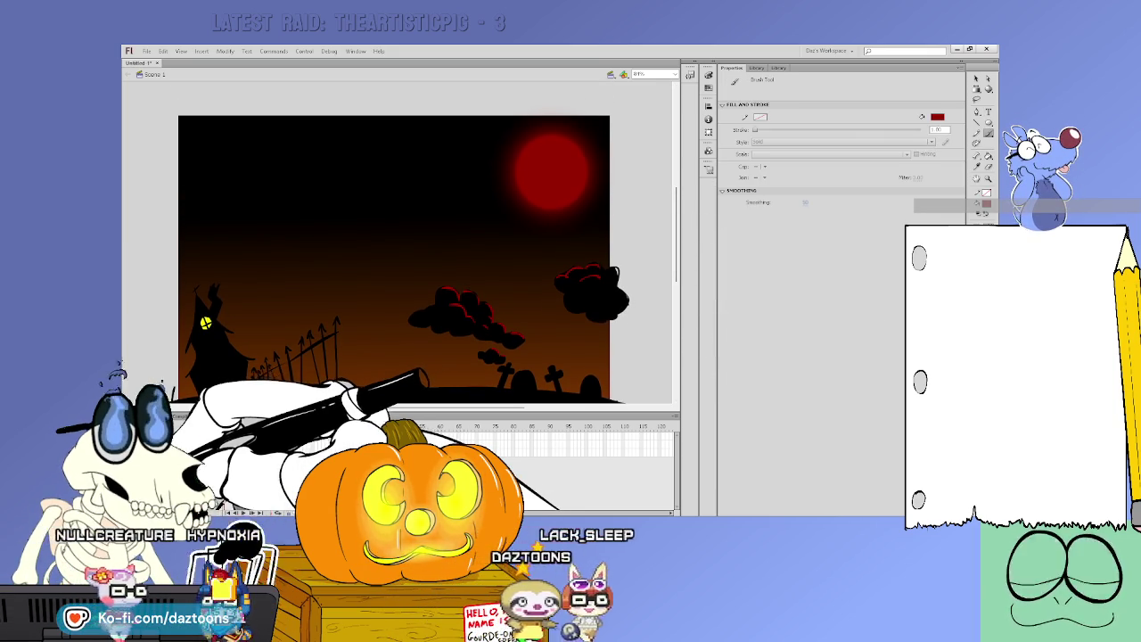
Reset the colour to black, then brush and fill a black cloud over the moon
key("x")
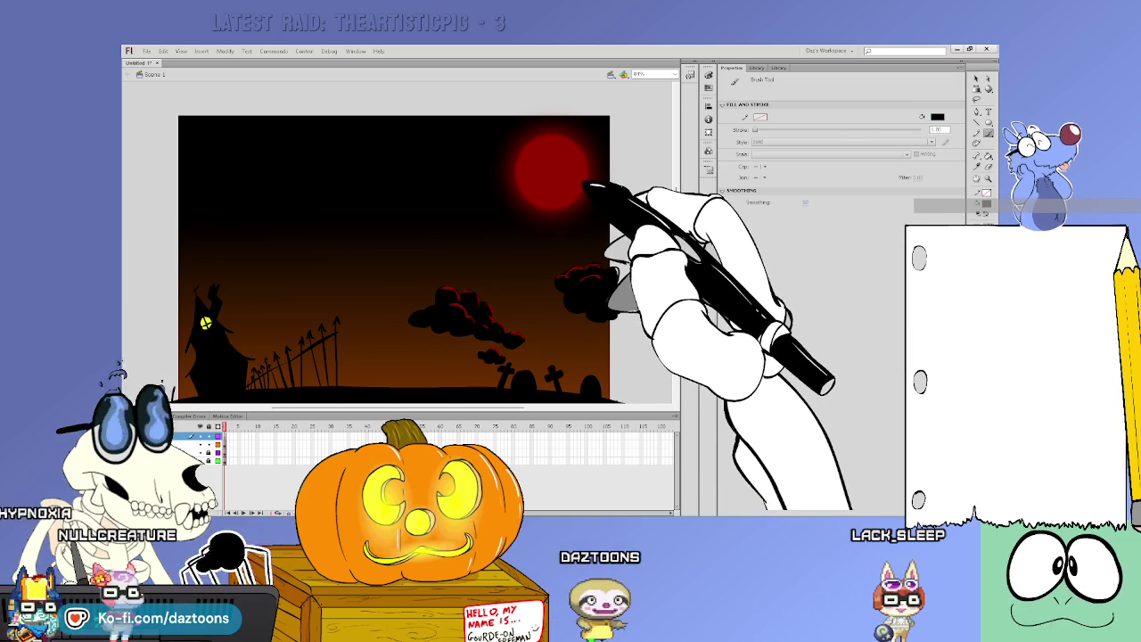
mouse_move(559, 184)
left_mouse_down()
mouse_move(612, 166)
mouse_move(590, 190)
left_mouse_up()
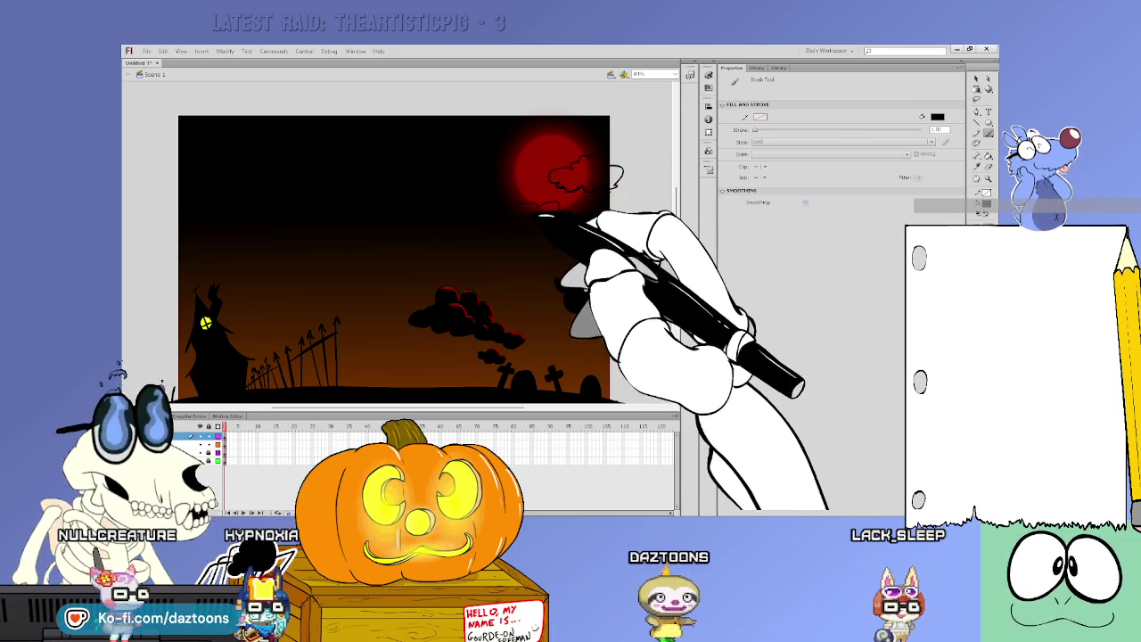
key("v")
key("k")
left_click(599, 175)
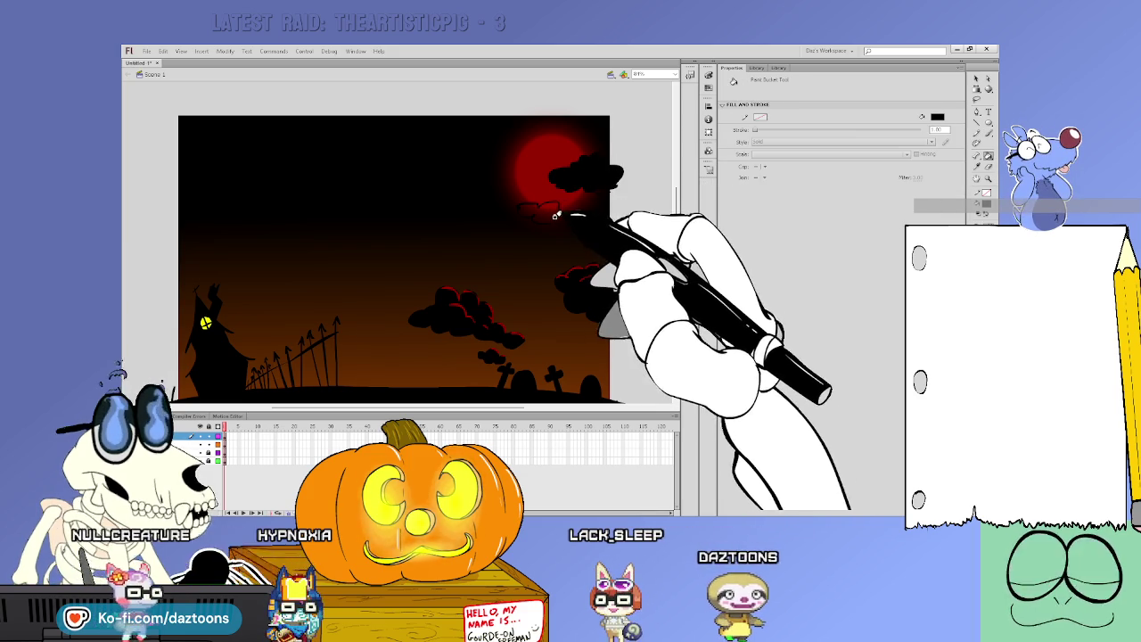
Sample the moon's dark red as the paint colour
key("k")
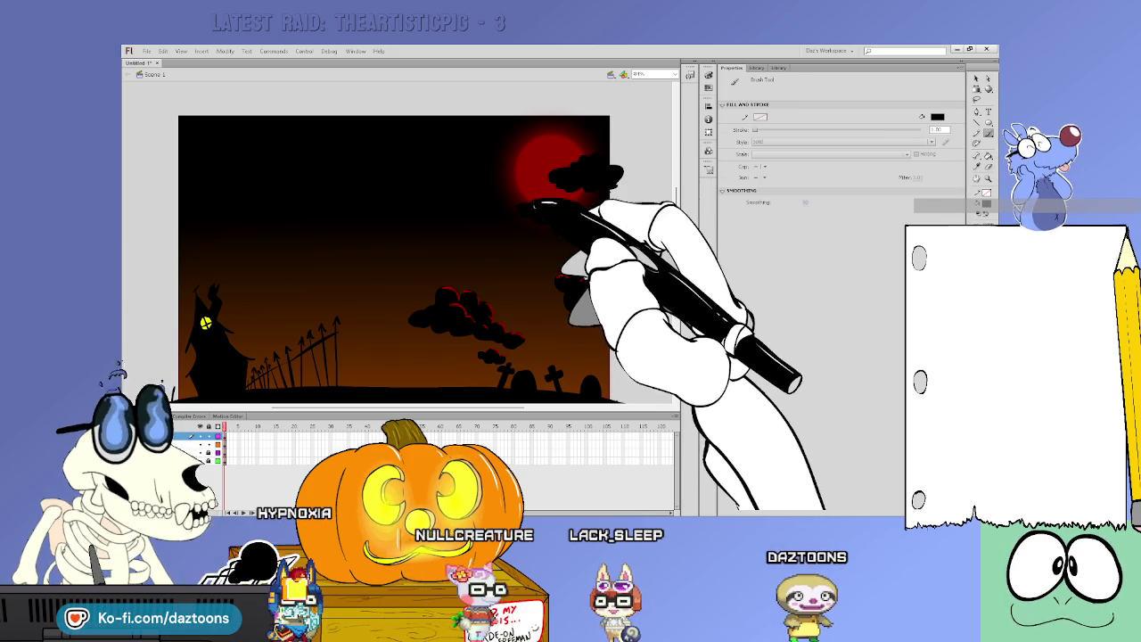
key("k")
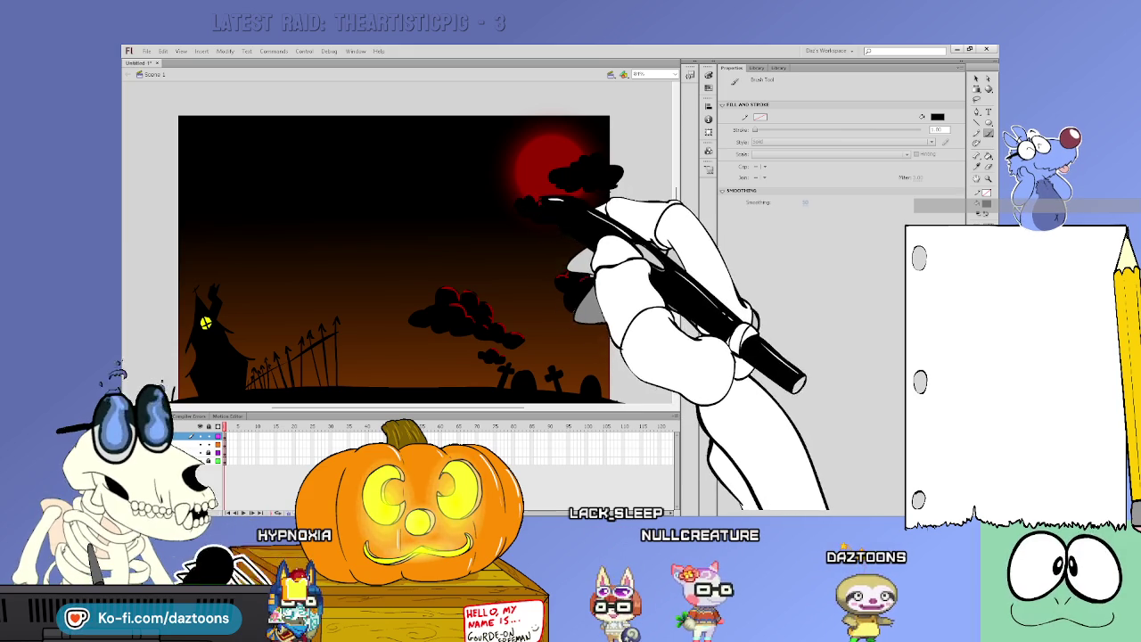
key("k")
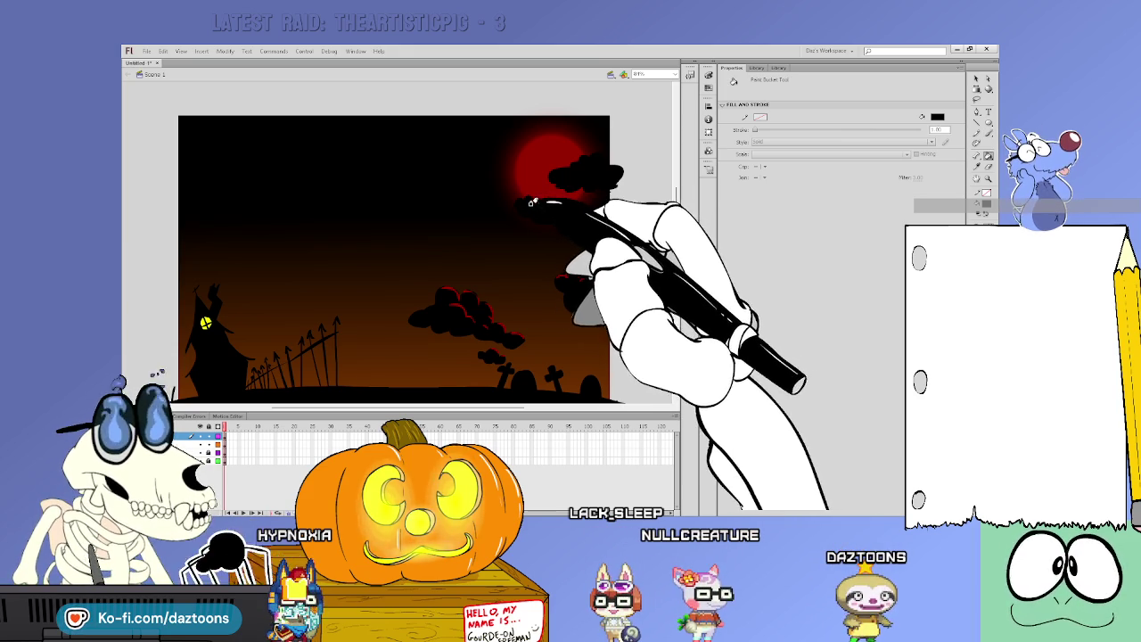
left_click(540, 163, "alt")
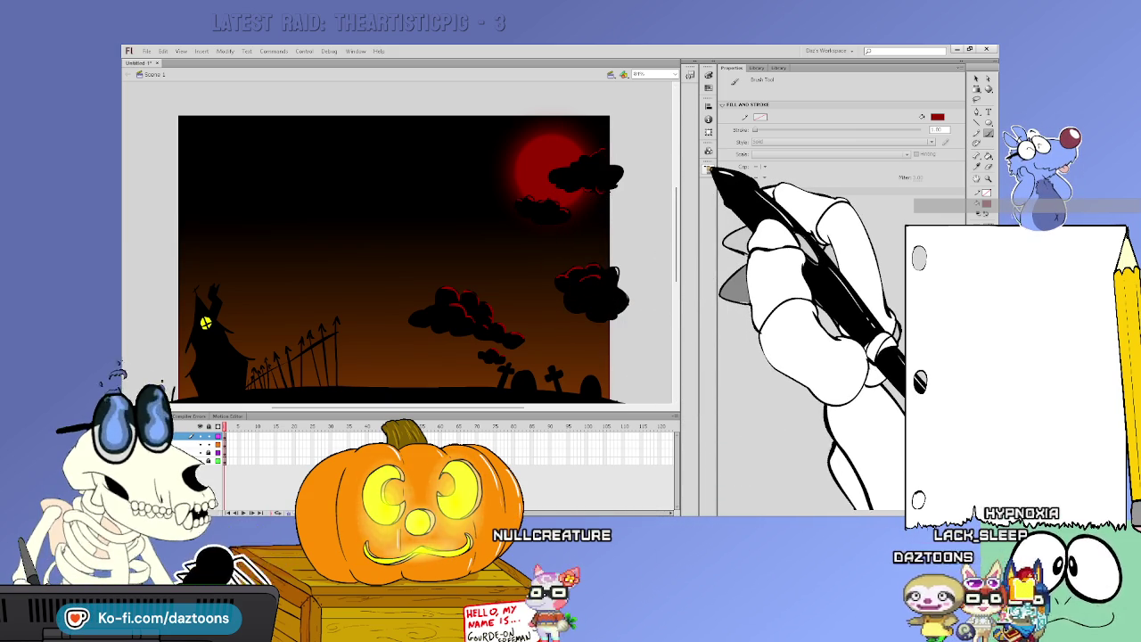
Switch to the Selection tool so the Properties panel shows the document settings
left_click(977, 78)
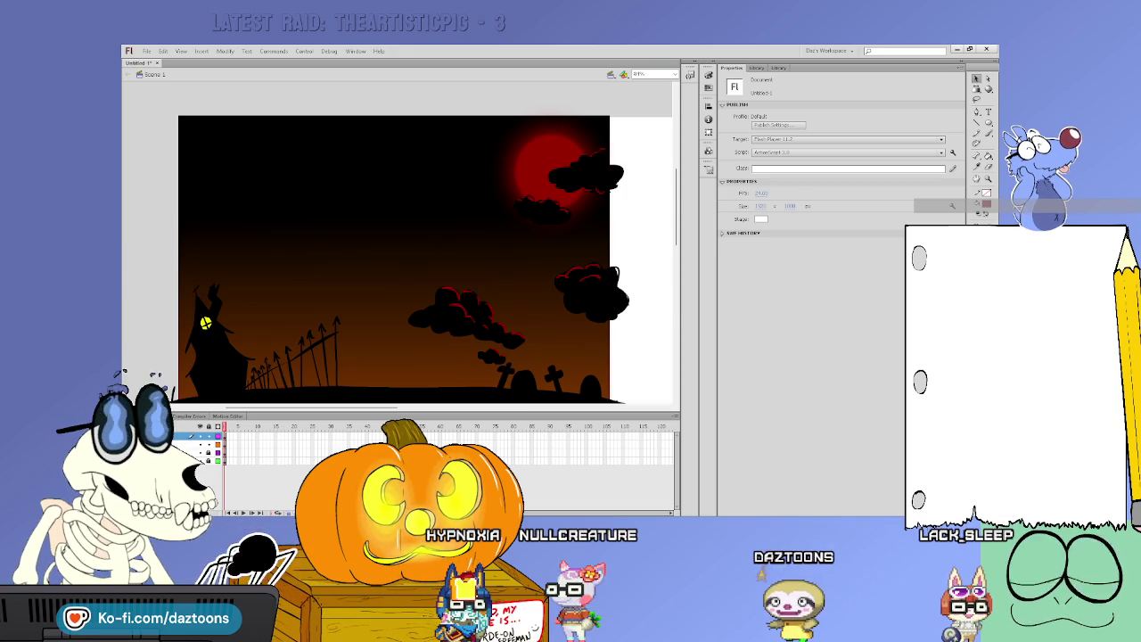
Select all the night scene artwork and stretch it right to the wider stage's edge
key("ctrl+minus")
key("ctrl+minus")
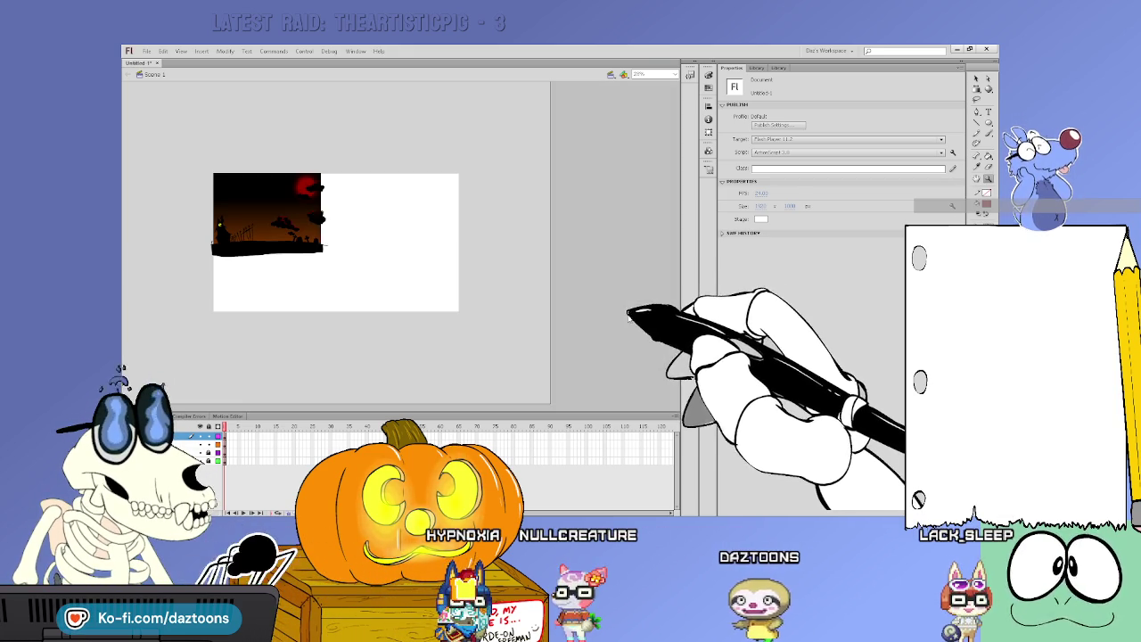
key("ctrl+equal")
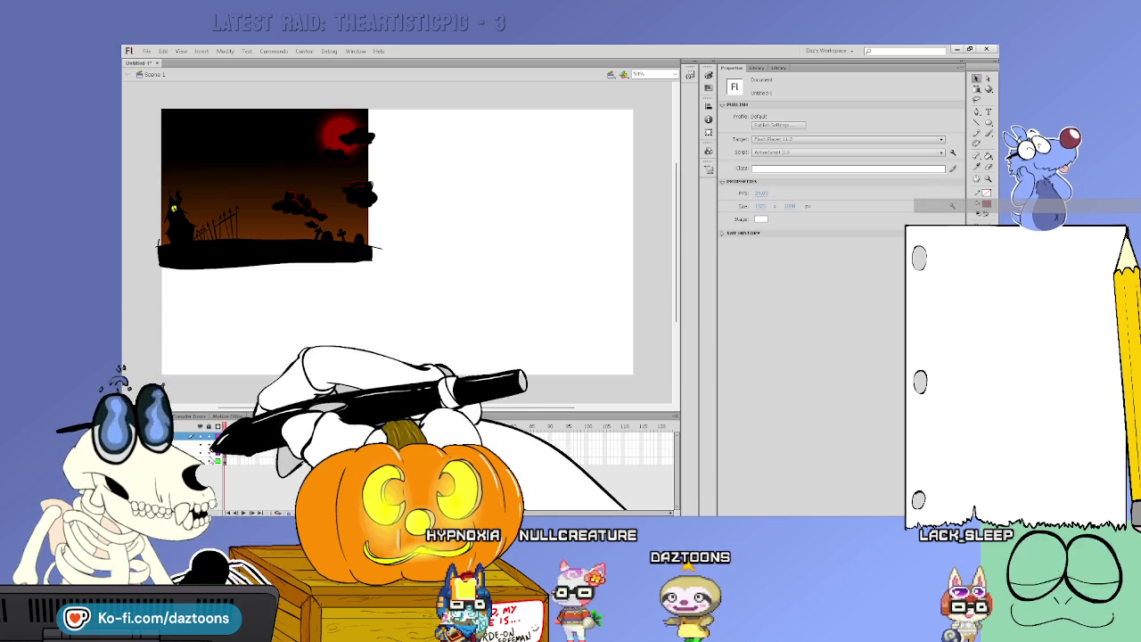
left_click_drag(164, 121, 381, 273)
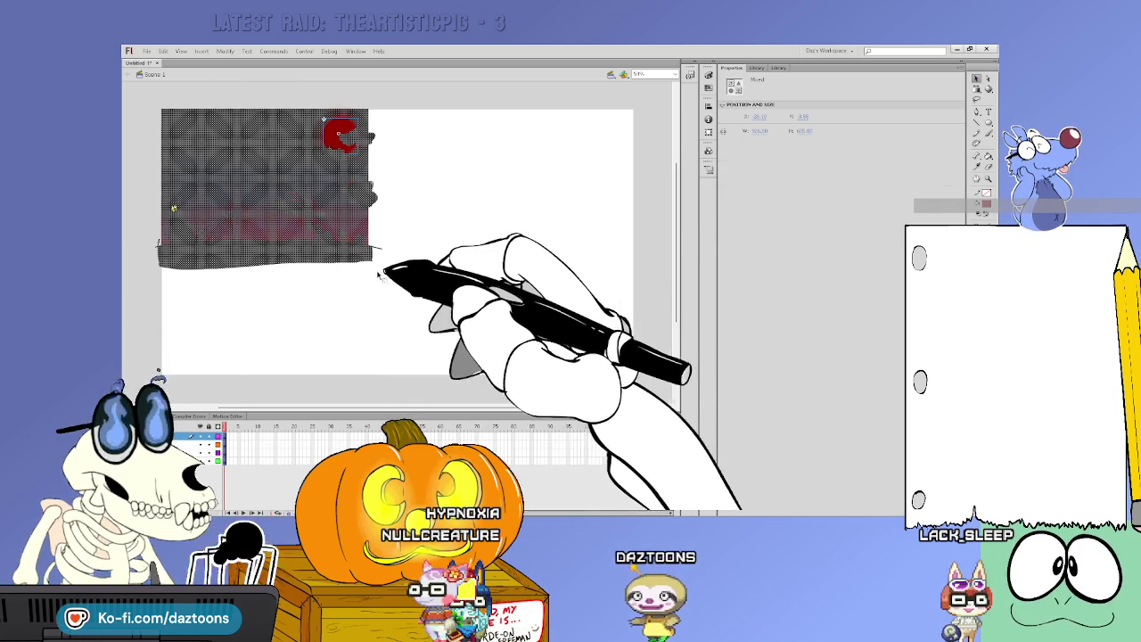
key("Escape")
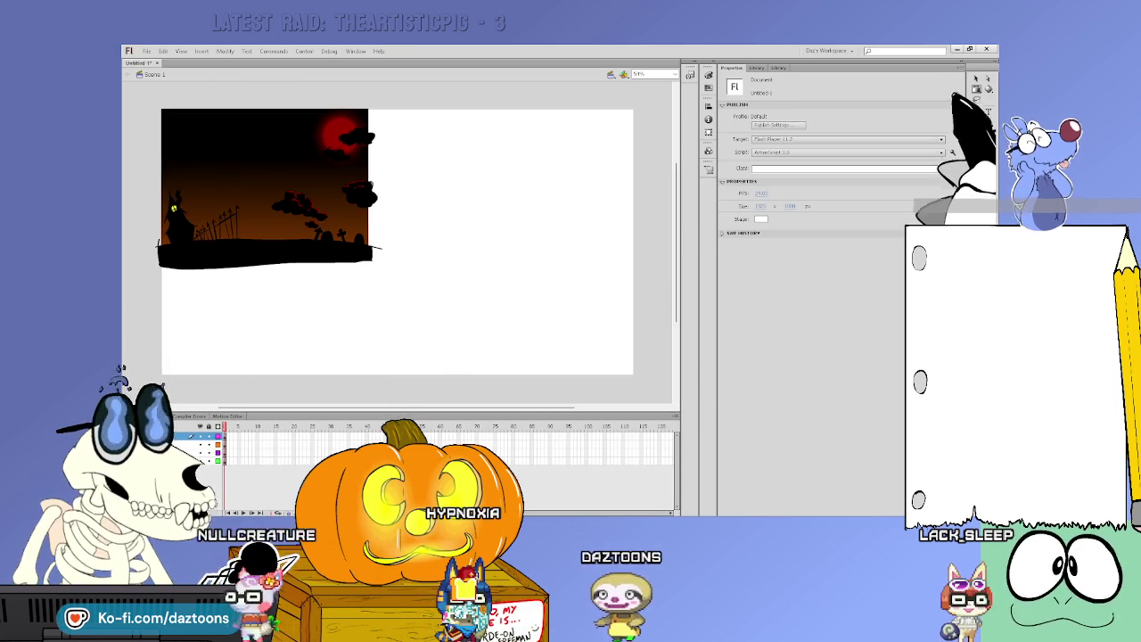
mouse_move(157, 103)
left_mouse_down()
mouse_move(620, 418)
mouse_move(553, 356)
left_mouse_up()
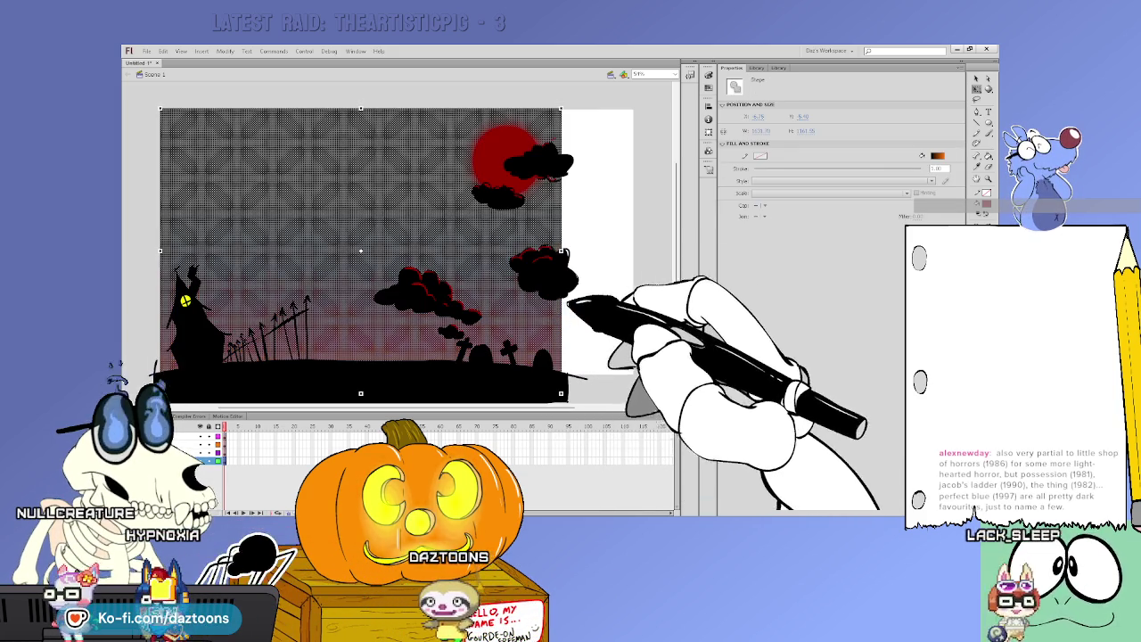
left_click_drag(562, 252, 644, 252)
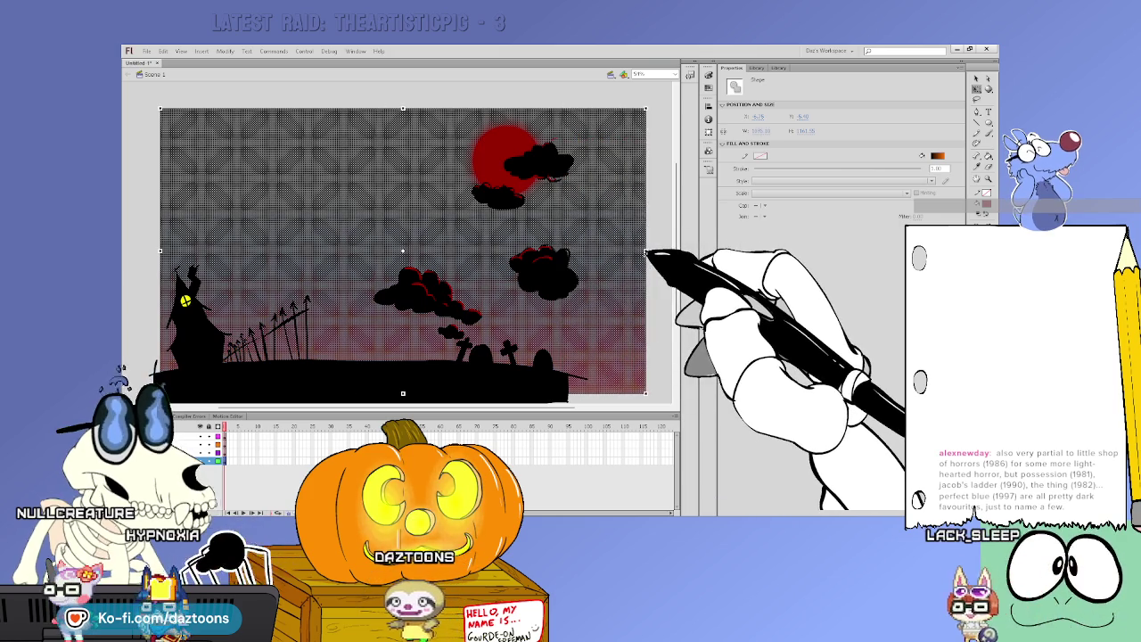
left_click(655, 313)
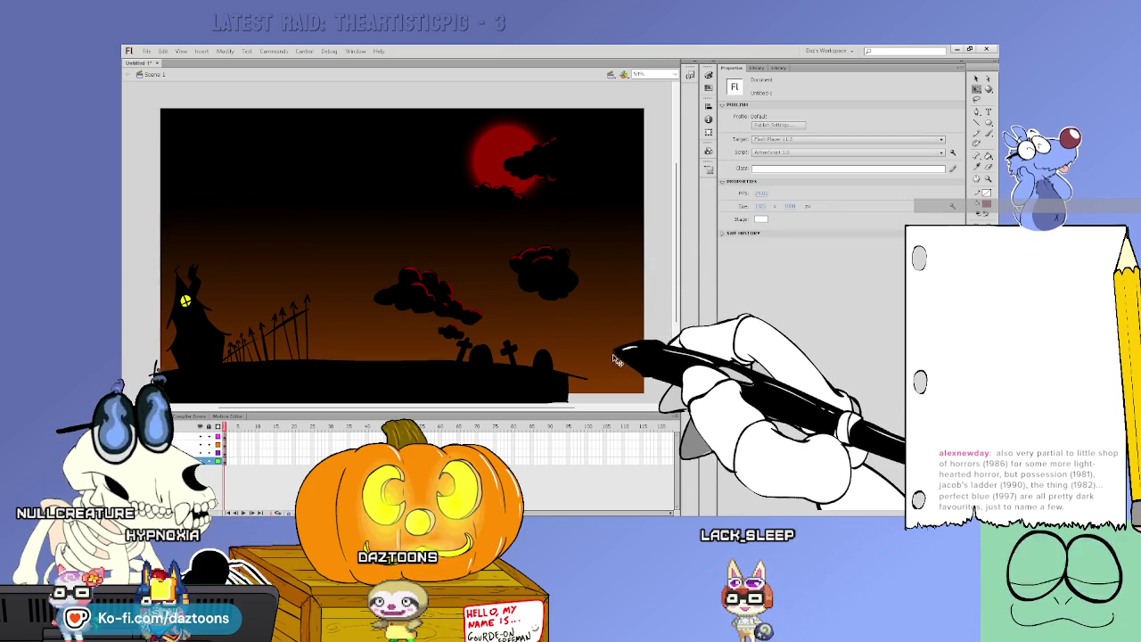
Toggle layer outline and visibility views, then select the right part of the ground
left_click(218, 426)
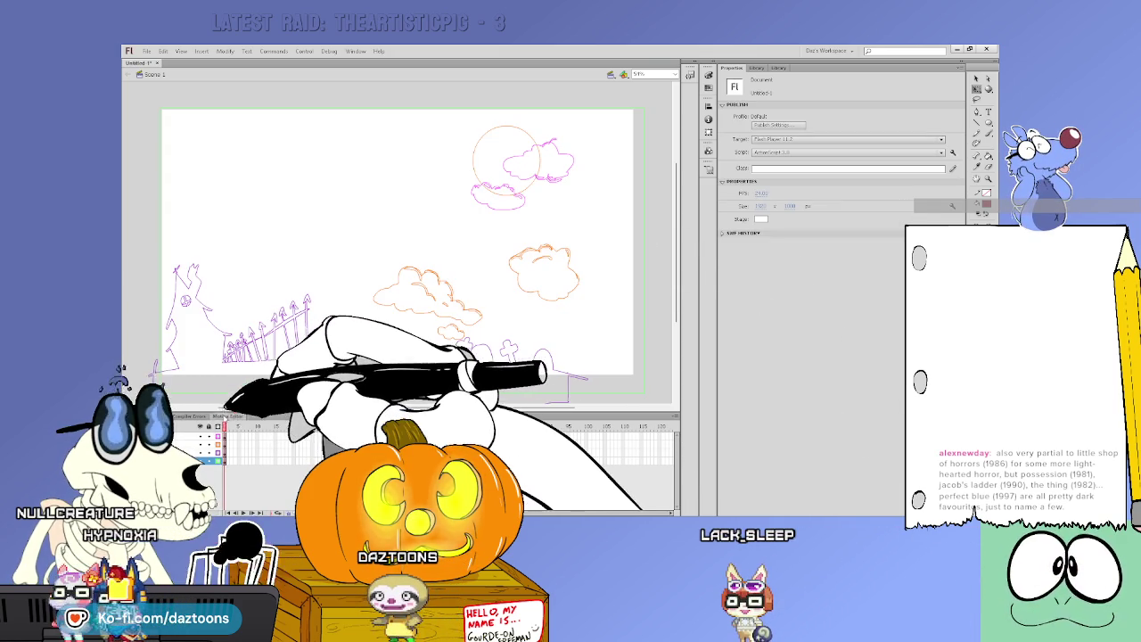
scroll(397, 250, "down", 2)
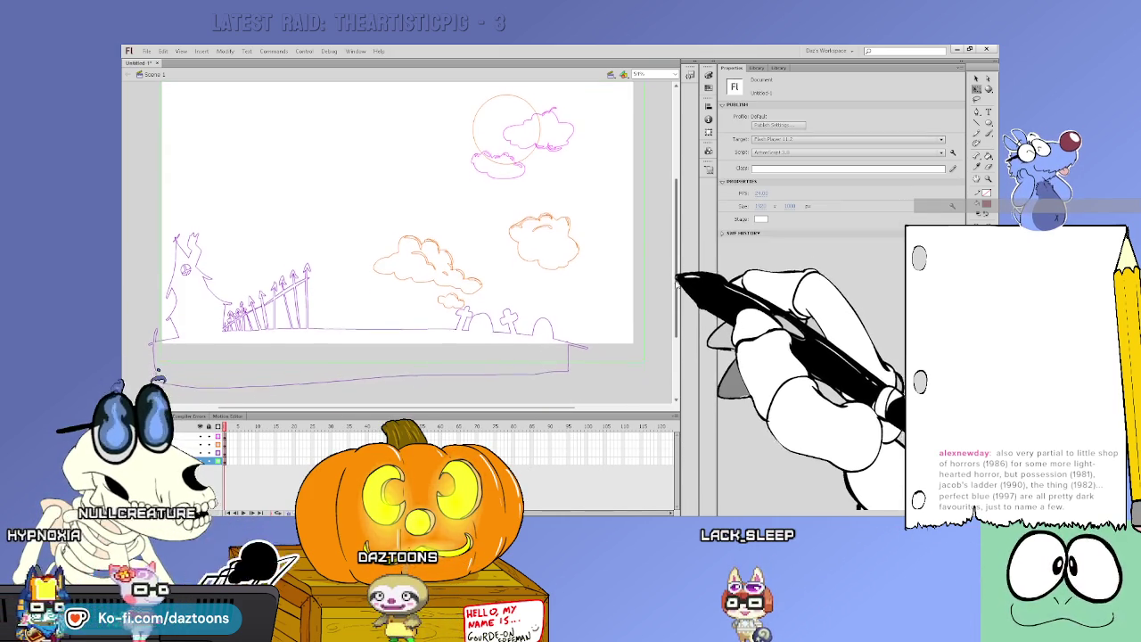
scroll(396, 250, "down", 1)
left_click(200, 426)
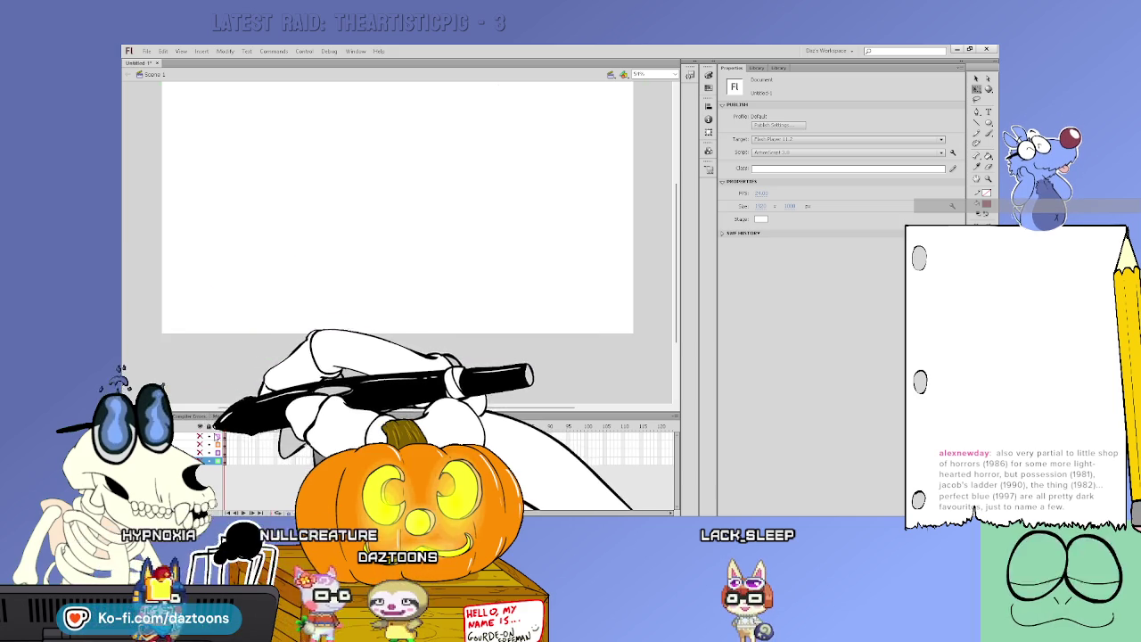
left_click(199, 426)
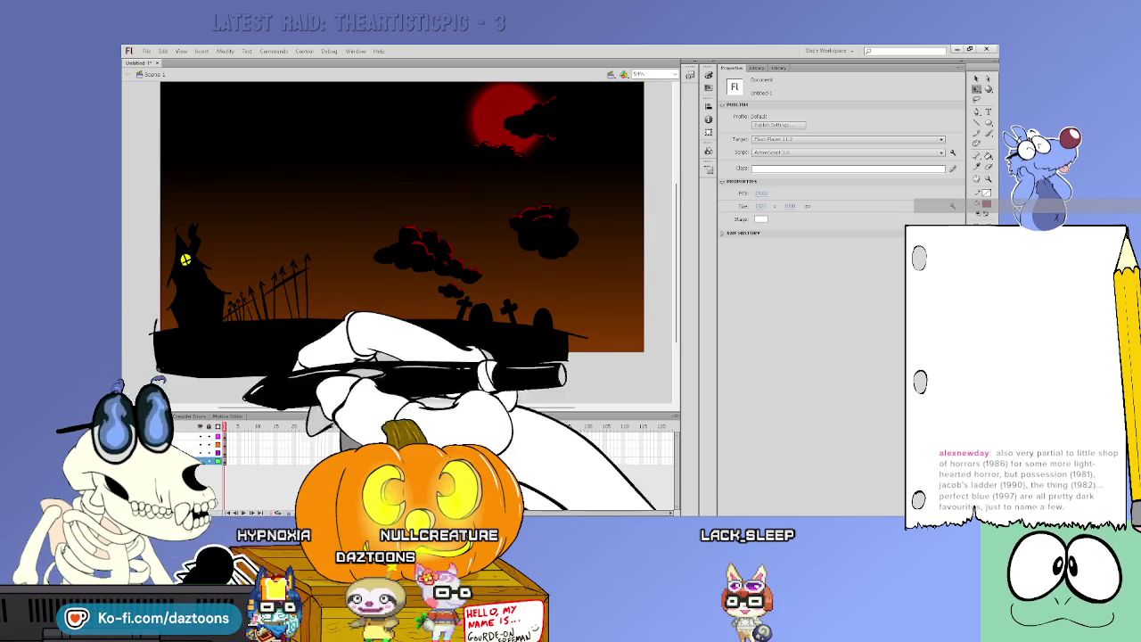
left_click(214, 440)
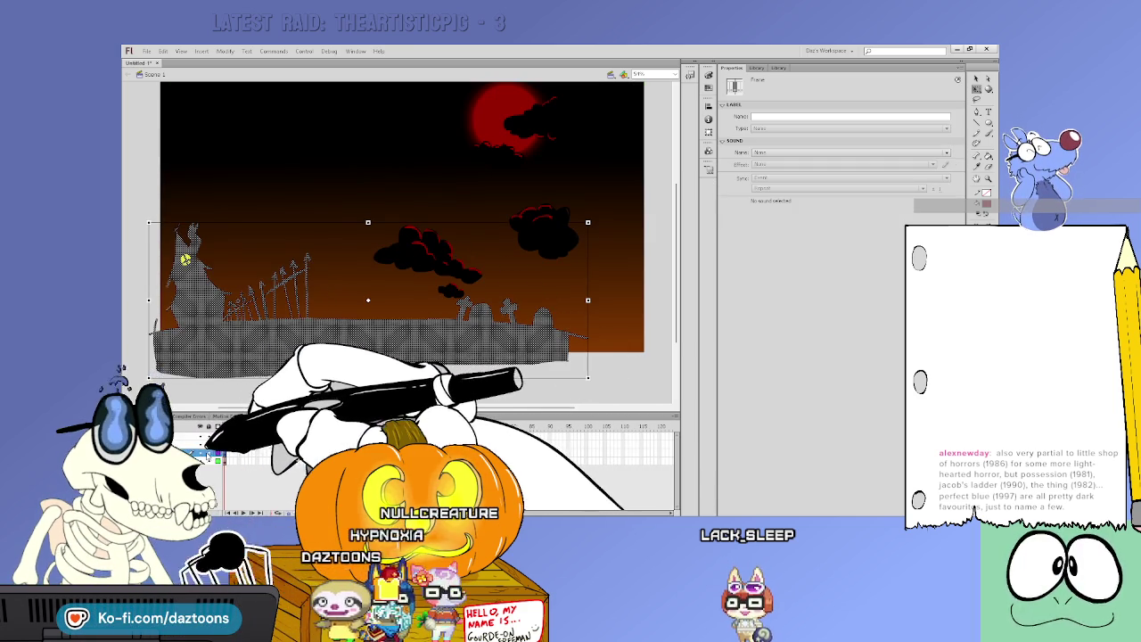
left_click(434, 370)
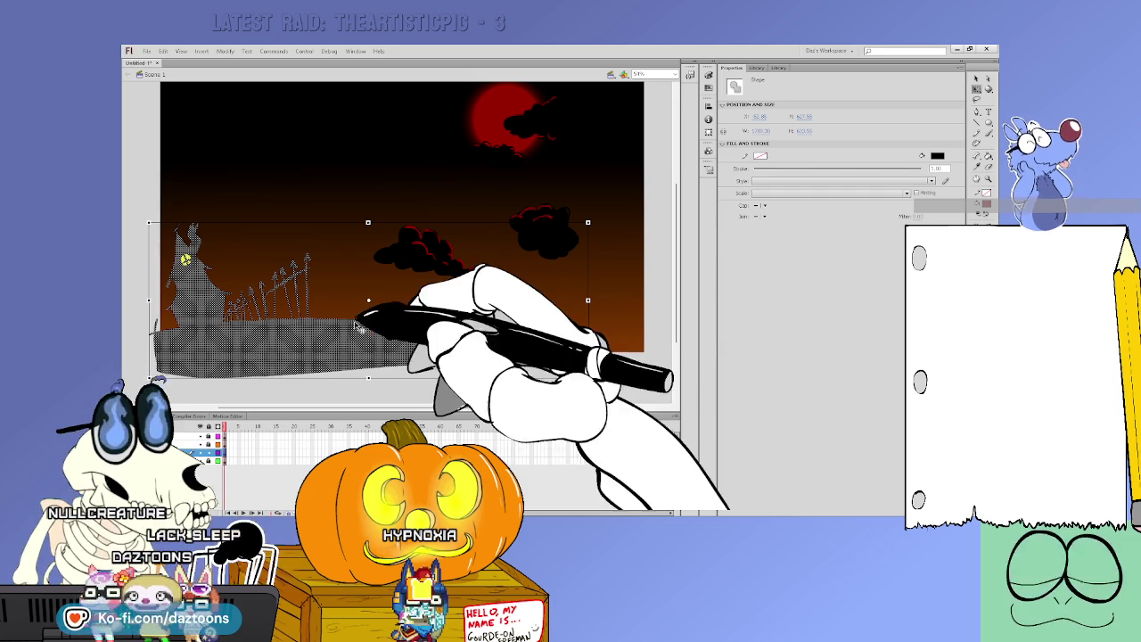
mouse_move(333, 300)
left_mouse_down()
mouse_move(442, 395)
mouse_move(526, 379)
left_mouse_up()
Restore the deleted right ground and tombstones, also undoing an accidental ground-edge stretch
left_click(584, 361)
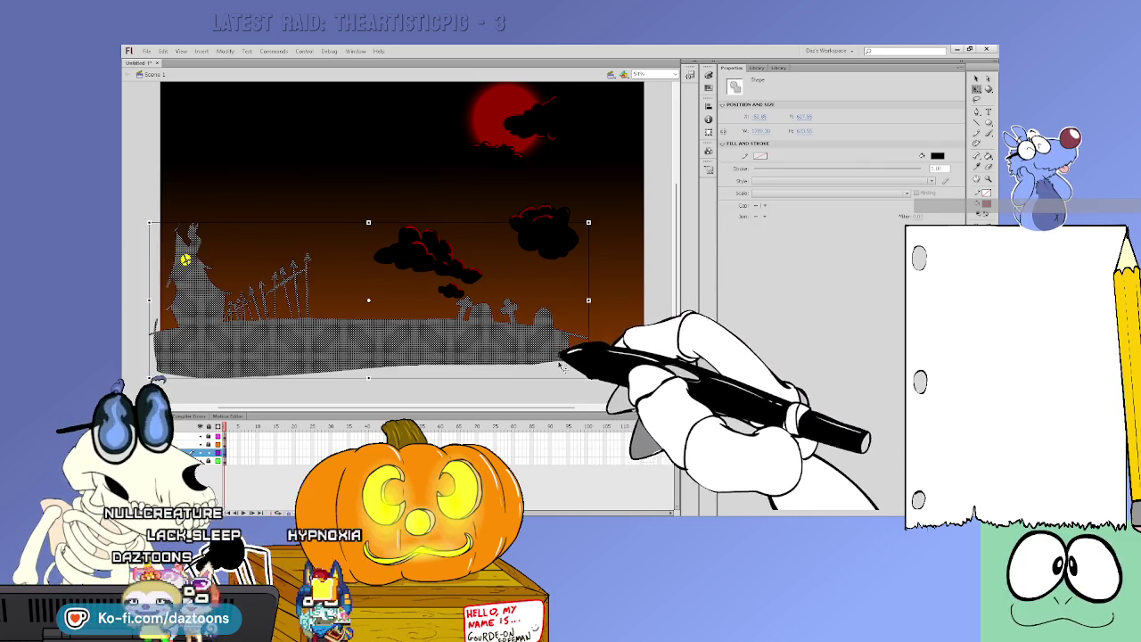
mouse_move(373, 314)
left_mouse_down()
mouse_move(383, 377)
mouse_move(633, 341)
left_mouse_up()
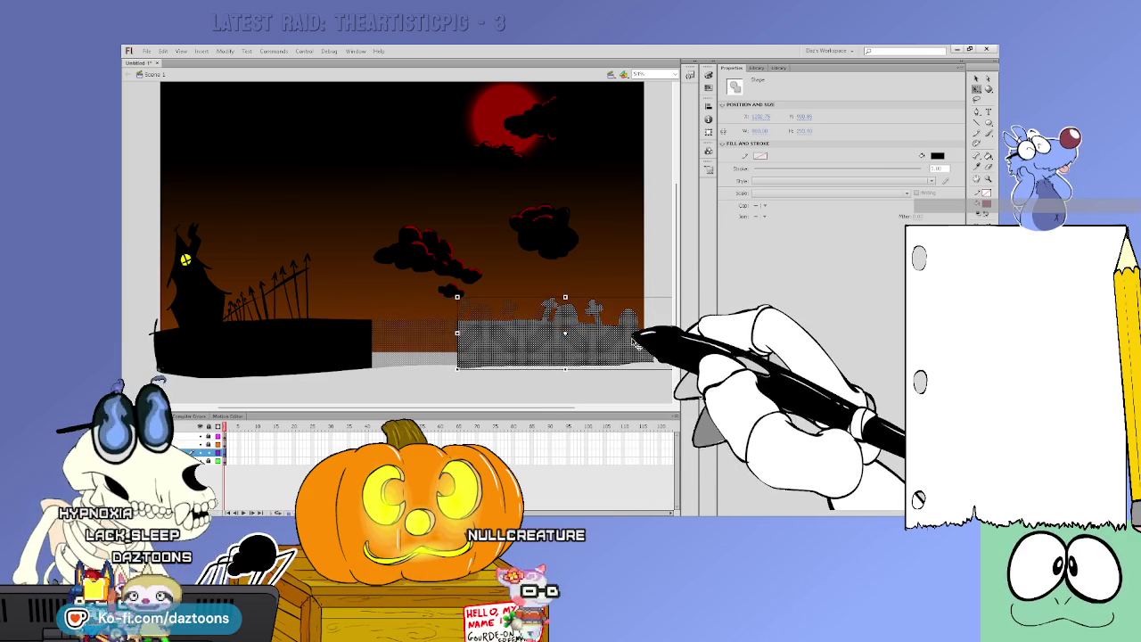
key("Delete")
key("ctrl+z")
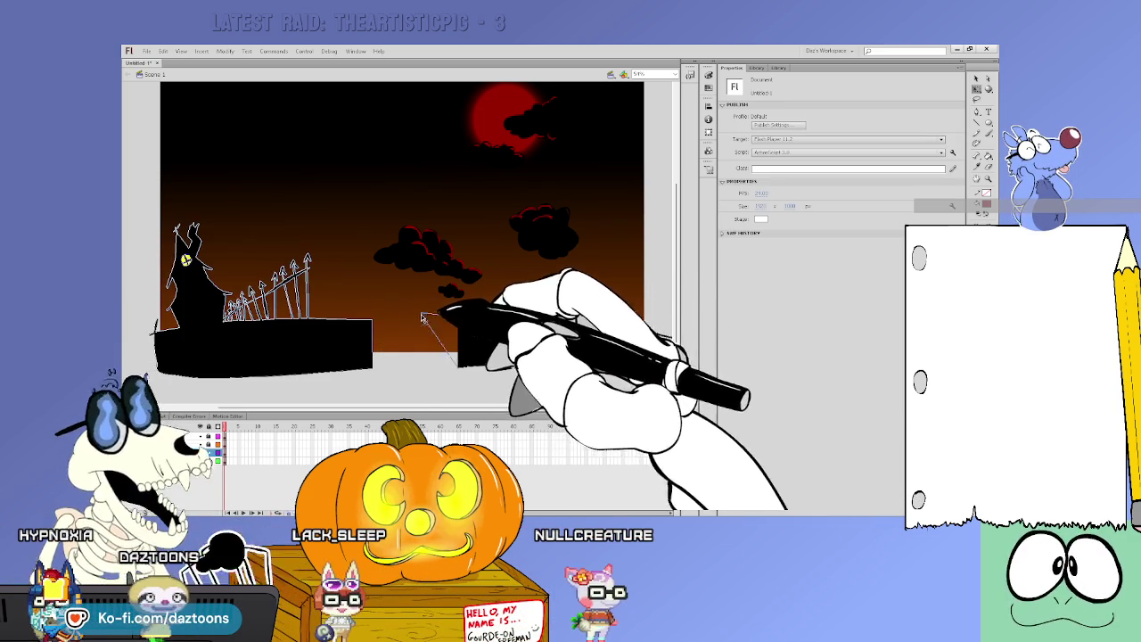
left_click_drag(356, 326, 456, 368)
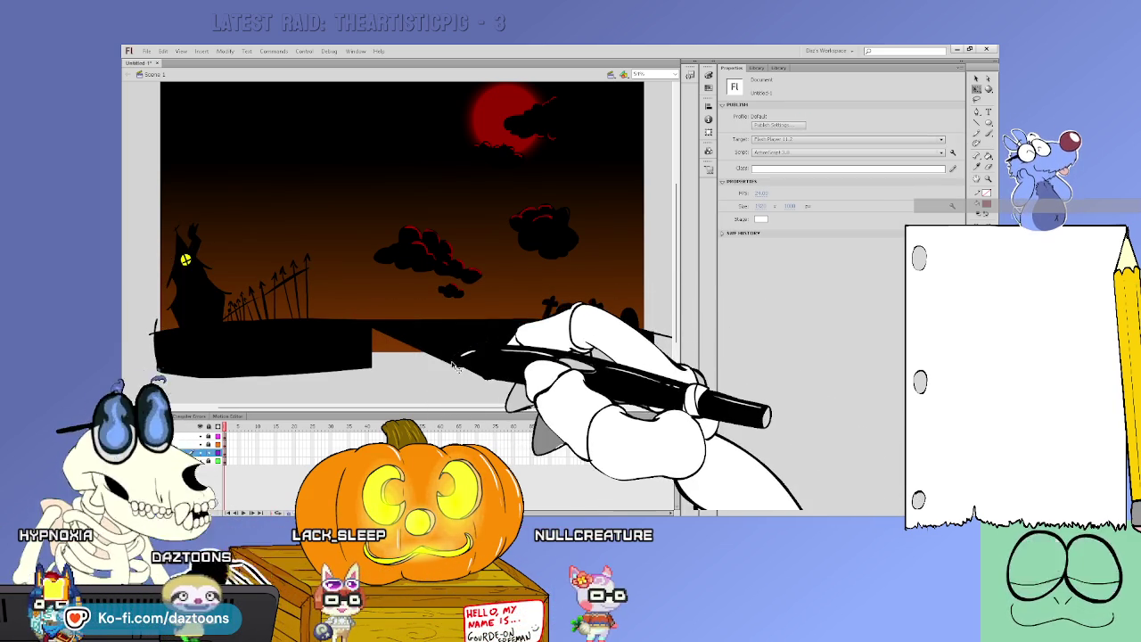
key("ctrl+z")
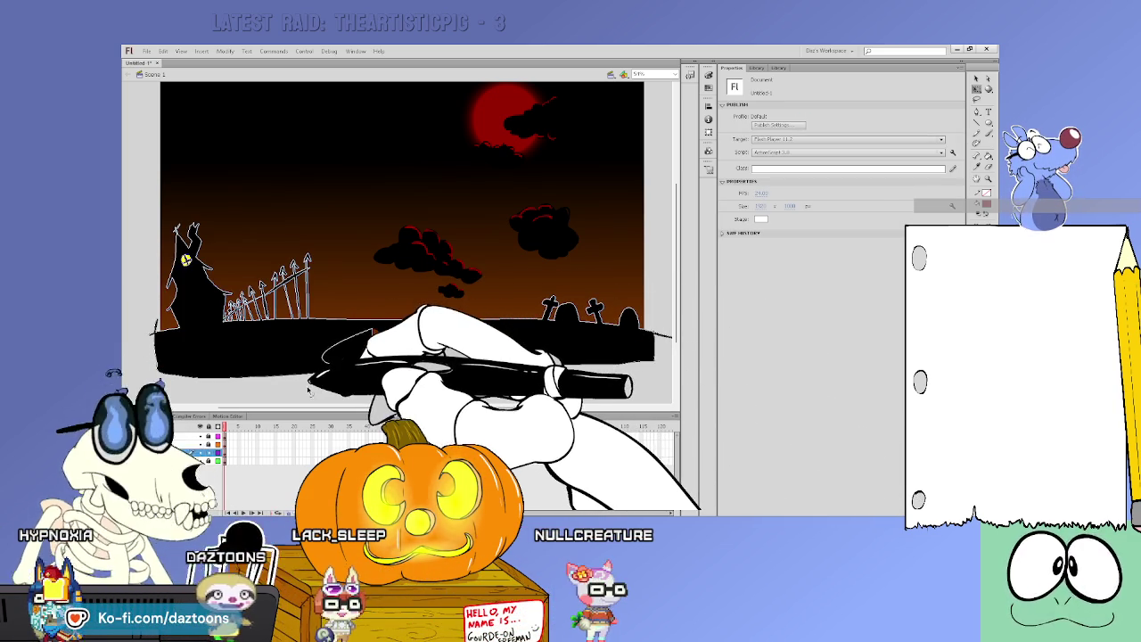
scroll(401, 241, "up", 2)
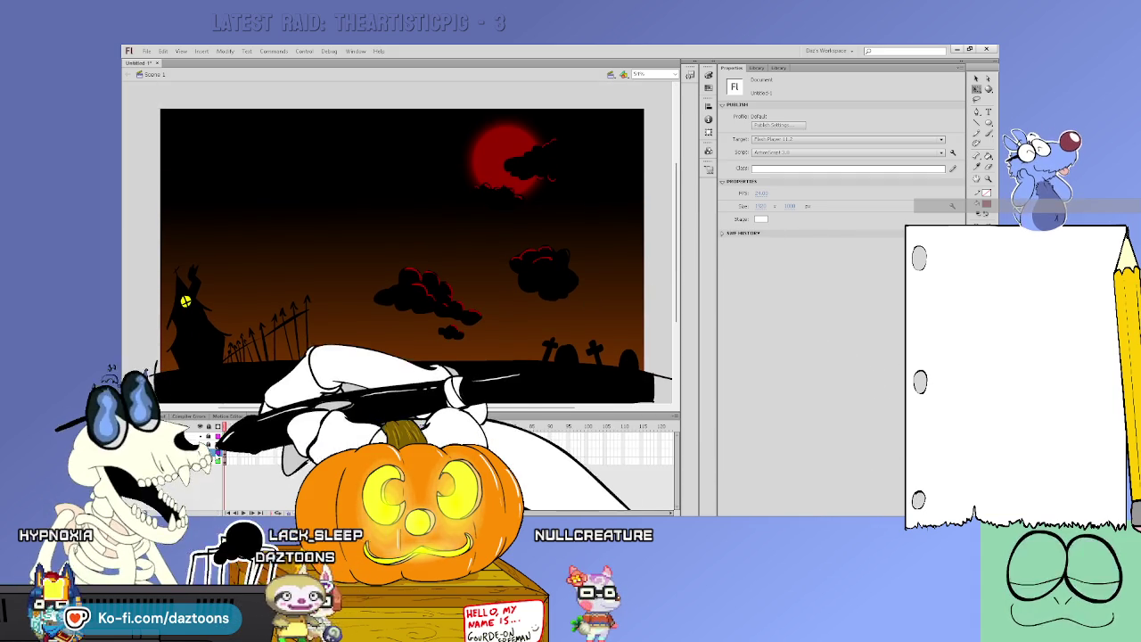
Select the red moon and its clouds and shift them right toward the stage's top-right corner
left_click_drag(647, 331, 425, 189)
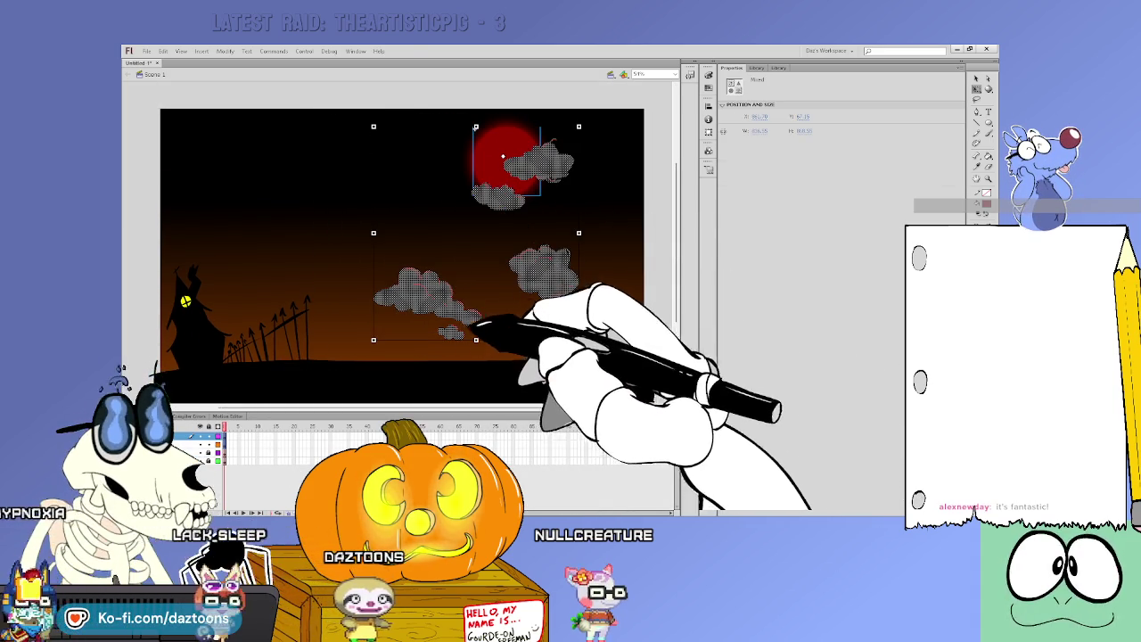
mouse_move(562, 279)
left_mouse_down()
mouse_move(649, 279)
mouse_move(638, 279)
left_mouse_up()
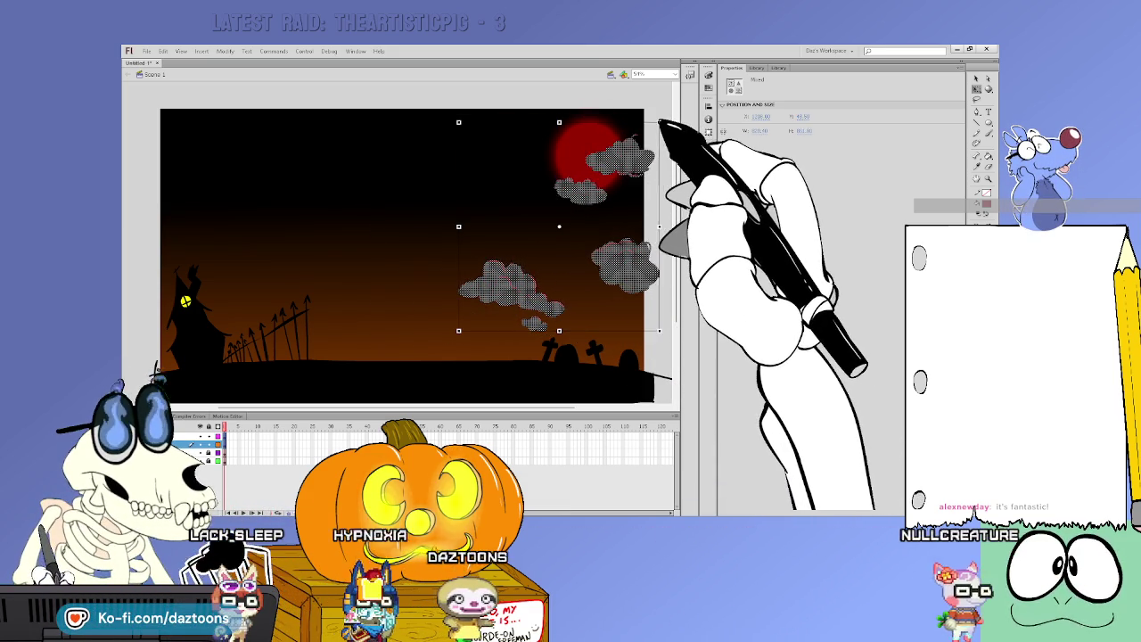
left_click_drag(649, 147, 646, 160)
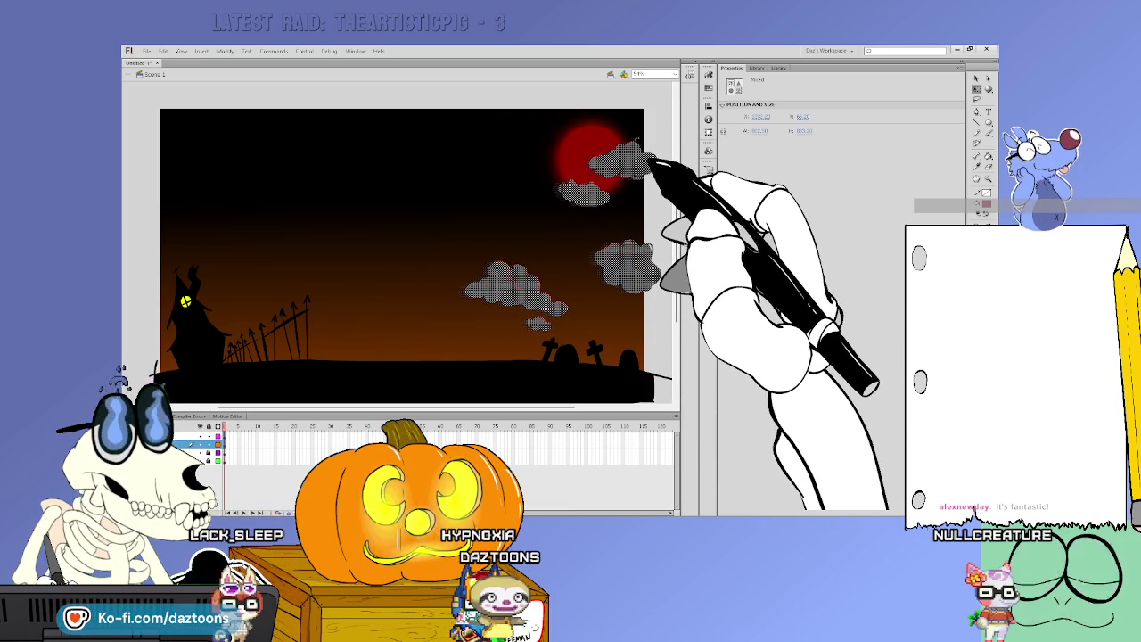
left_click(668, 221)
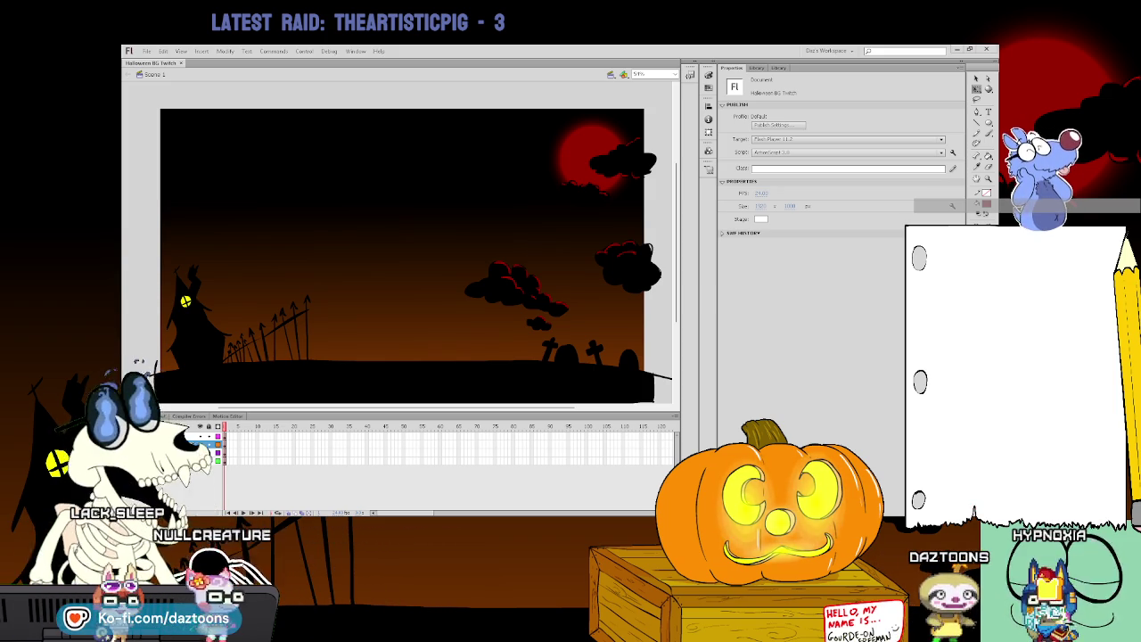
left_click(182, 63)
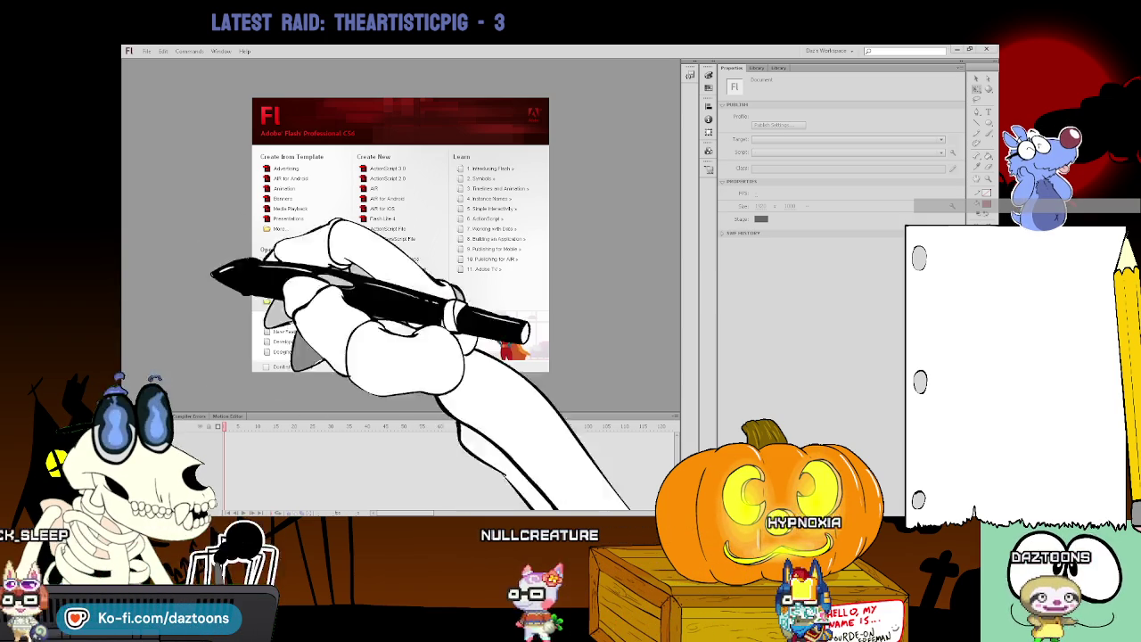
Create a new blank ActionScript 3.0 document from the welcome screen
left_click(385, 168)
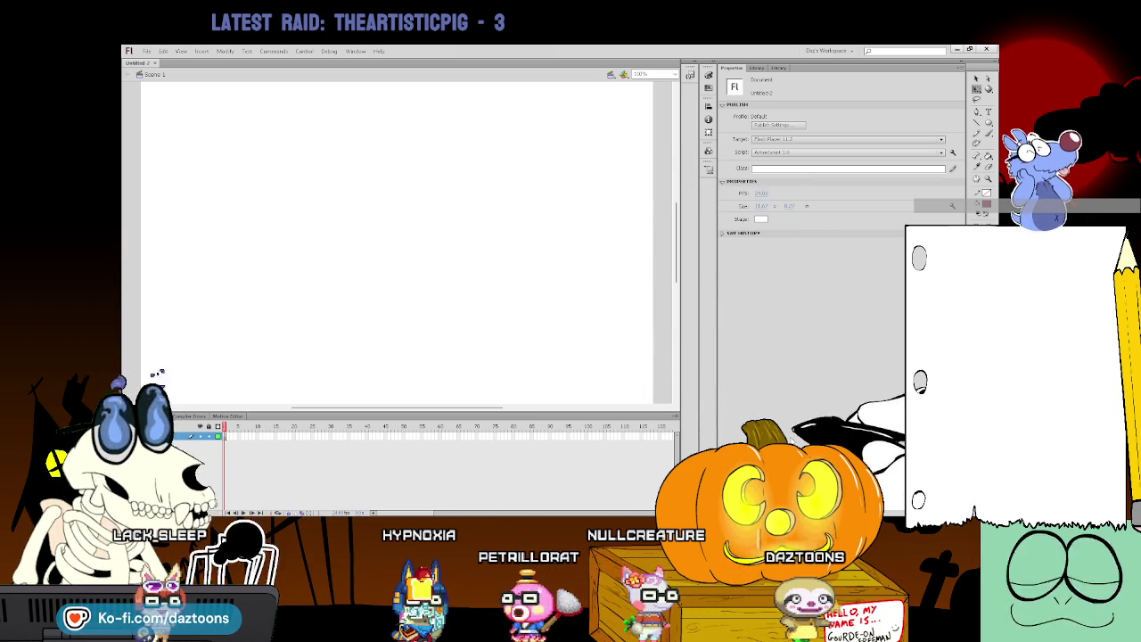
Paste the moth portrait, zoom out, and shrink the werewolf portrait toward the top right
key("ctrl+v")
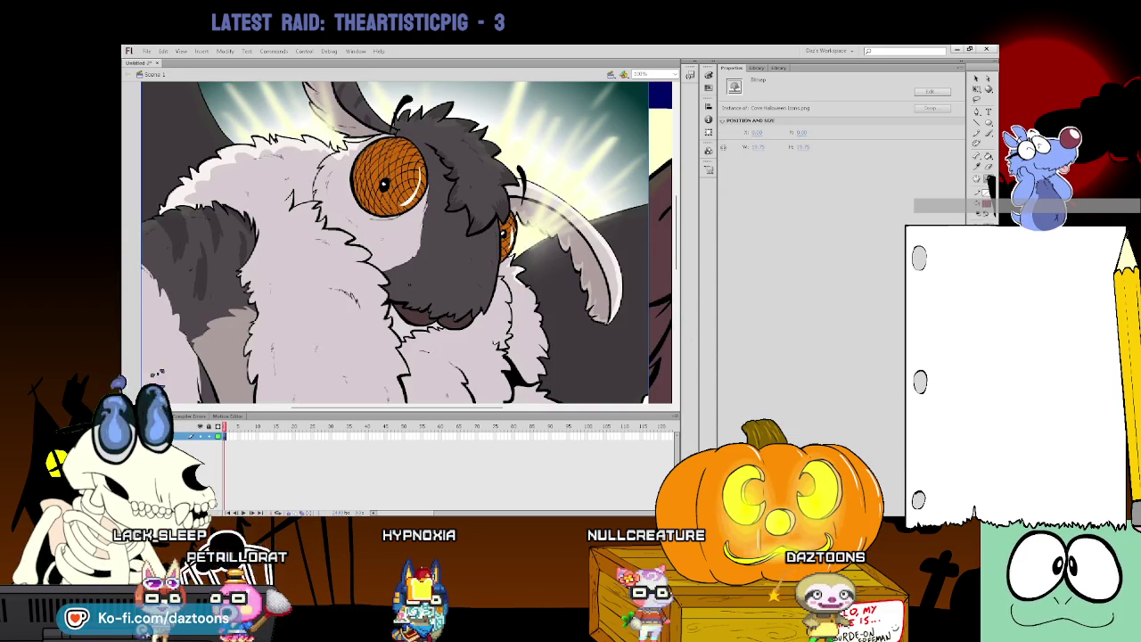
key("ctrl+minus")
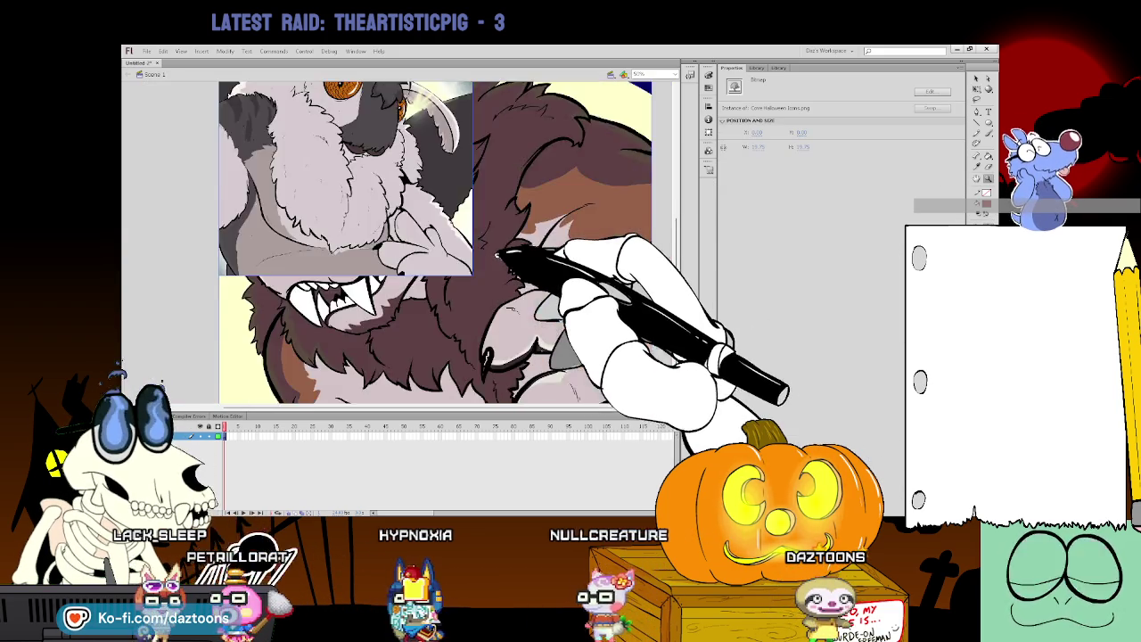
key("ctrl+minus")
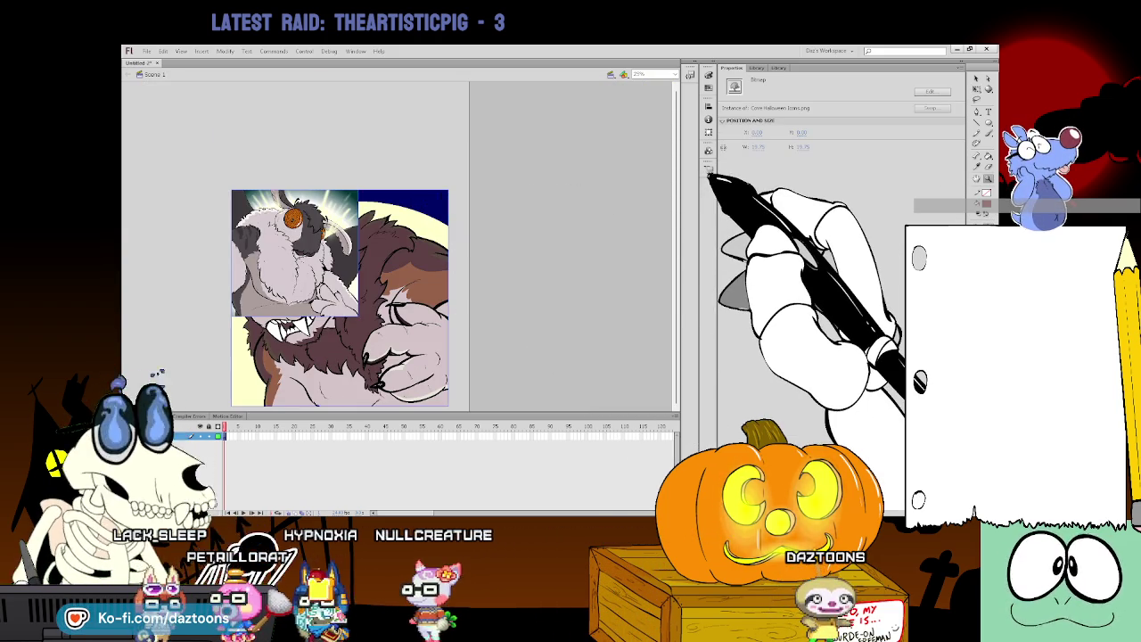
mouse_move(396, 260)
left_mouse_down()
mouse_move(343, 198)
mouse_move(421, 208)
left_mouse_up()
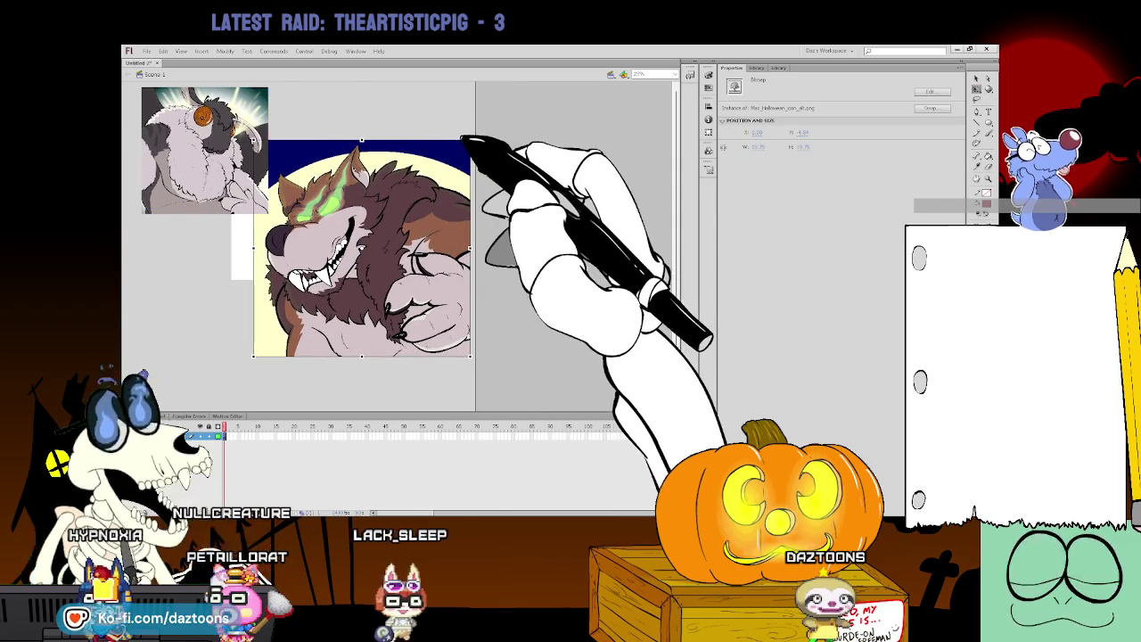
left_click_drag(472, 158, 427, 173)
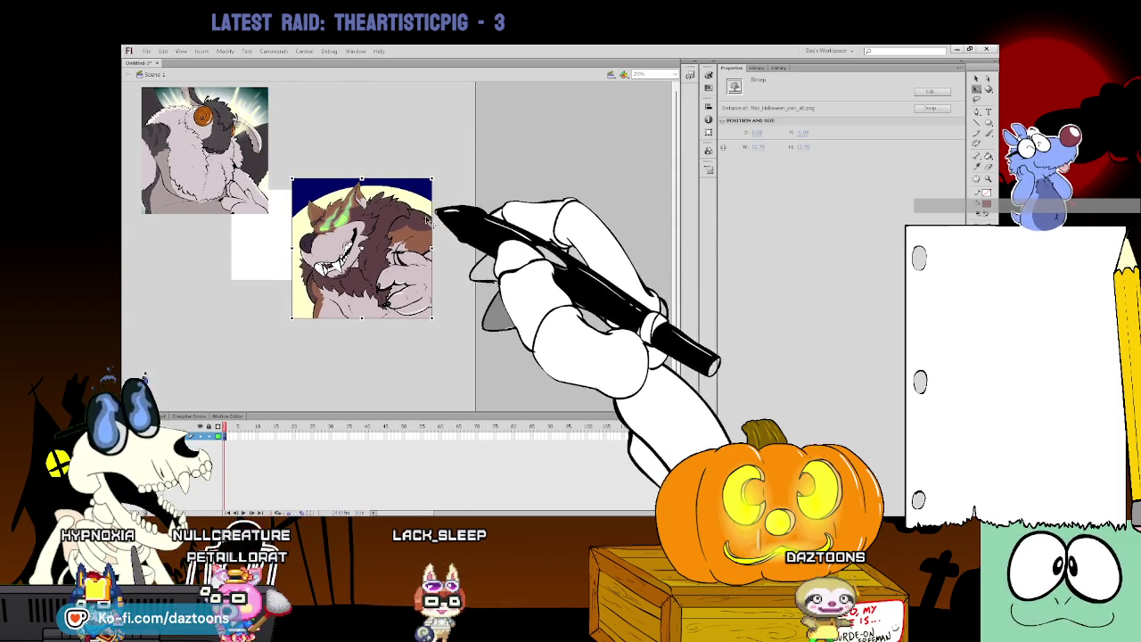
left_click_drag(391, 213, 415, 165)
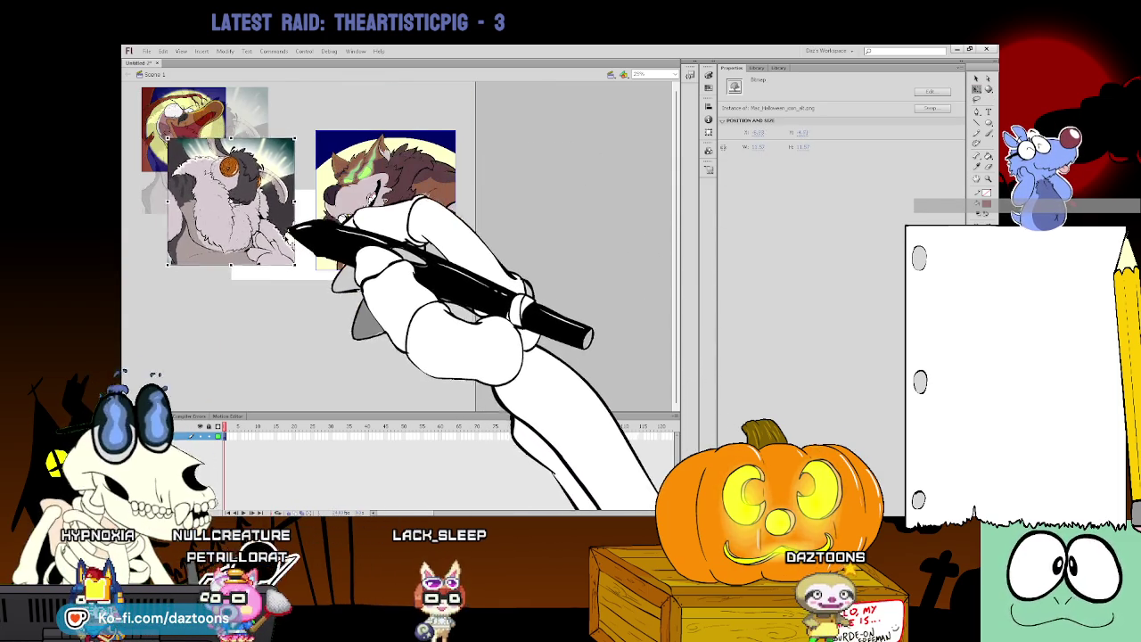
Arrange the moth, werewolf, duck and stitched-face portraits into a two-by-two grid
left_click_drag(223, 152, 258, 234)
mouse_move(211, 120)
left_mouse_down()
mouse_move(331, 372)
mouse_move(310, 356)
left_mouse_up()
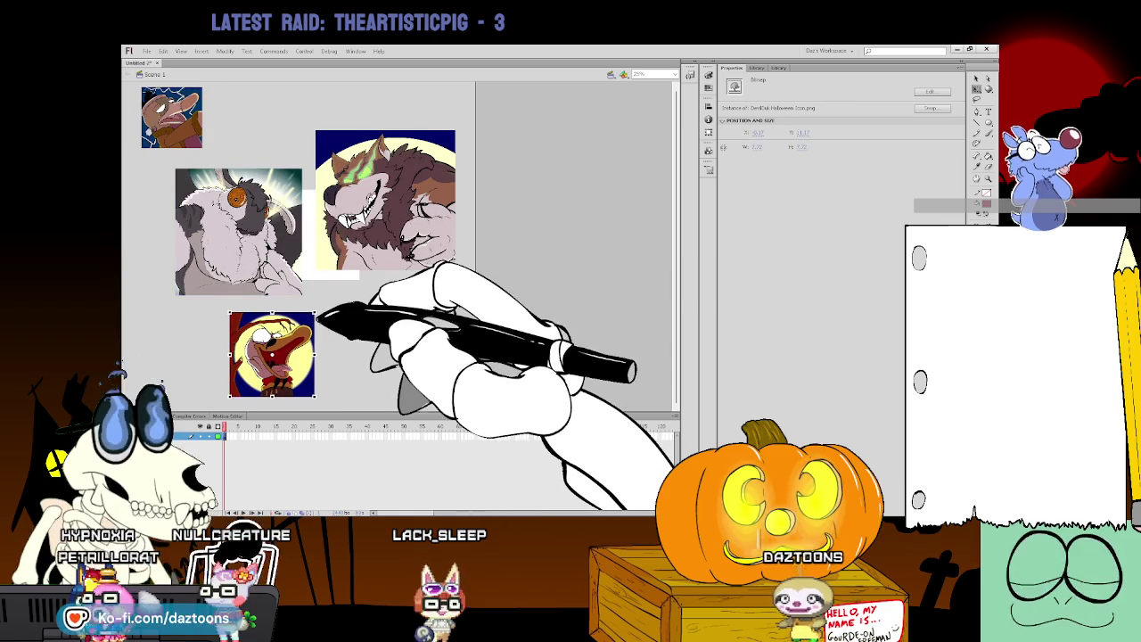
left_click_drag(316, 311, 333, 294)
left_click_drag(293, 216, 269, 189)
mouse_move(199, 115)
left_mouse_down()
mouse_move(393, 354)
mouse_move(457, 283)
left_mouse_up()
left_click_drag(422, 318, 432, 308)
left_click_drag(267, 350, 203, 344)
left_click_drag(219, 207, 199, 184)
left_click_drag(418, 204, 383, 187)
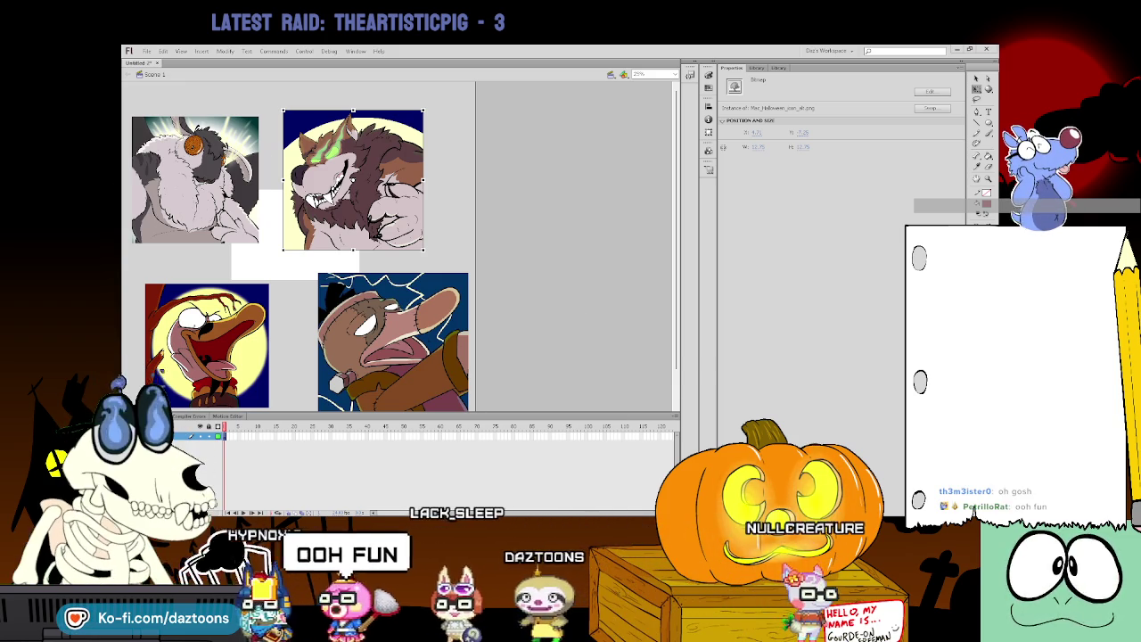
Place the horned creature portrait and enlarge the small crow portrait beside it
left_click(298, 304)
mouse_move(298, 304)
left_mouse_down()
mouse_move(158, 284)
mouse_move(200, 303)
left_mouse_up()
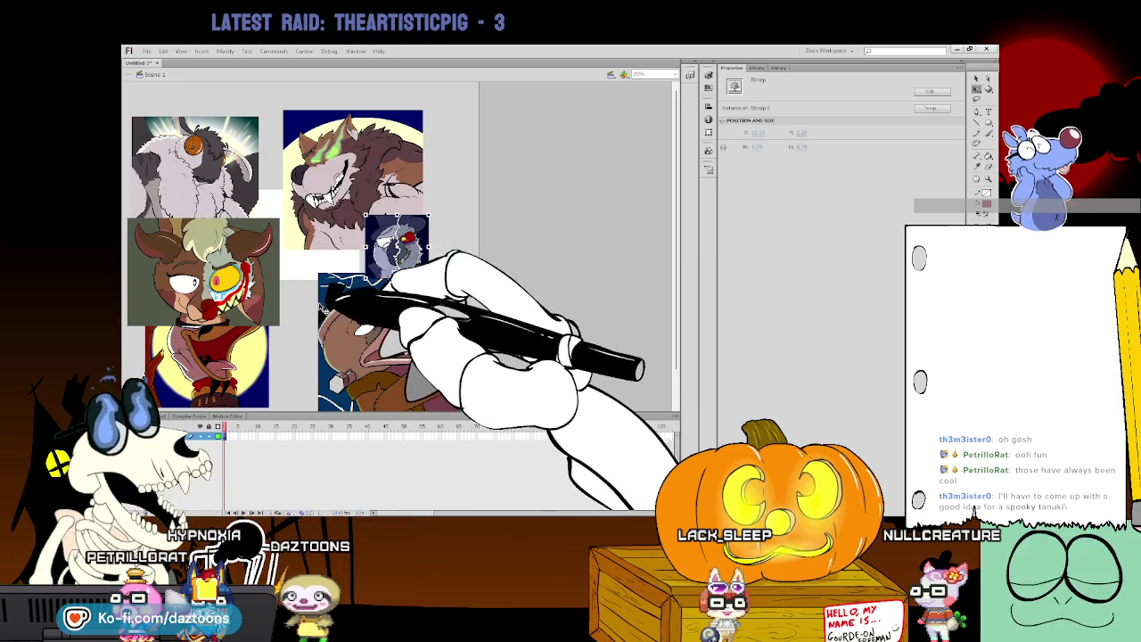
left_click_drag(409, 270, 331, 300)
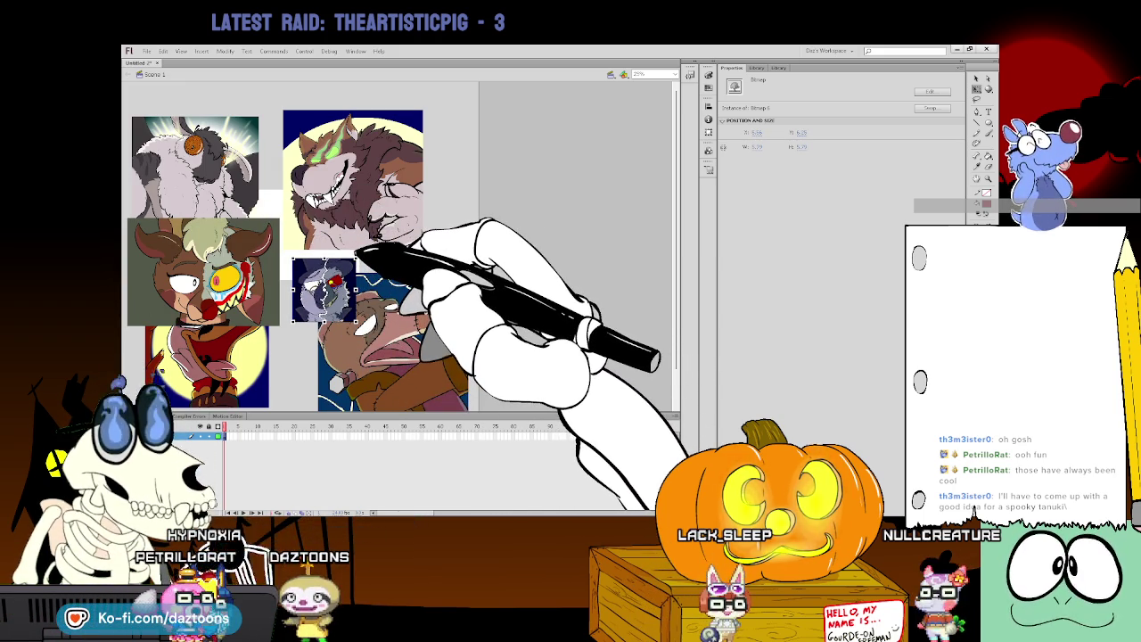
left_click_drag(368, 247, 407, 220)
left_click(443, 222)
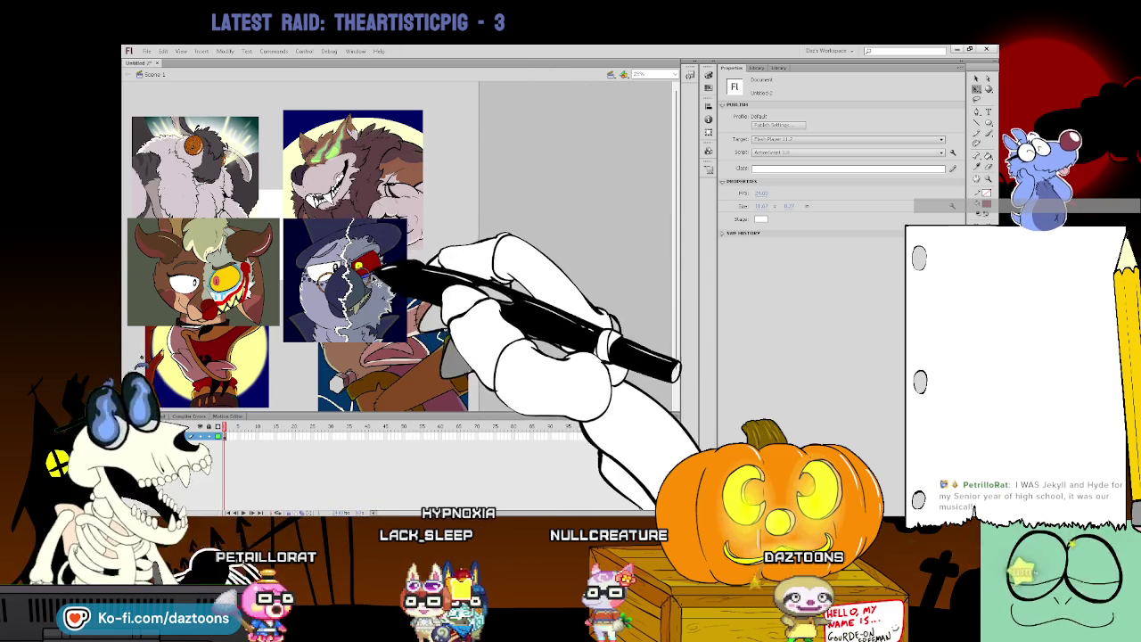
Nudge the crow portrait right and move the mouse portrait up and left
left_click_drag(361, 265, 387, 264)
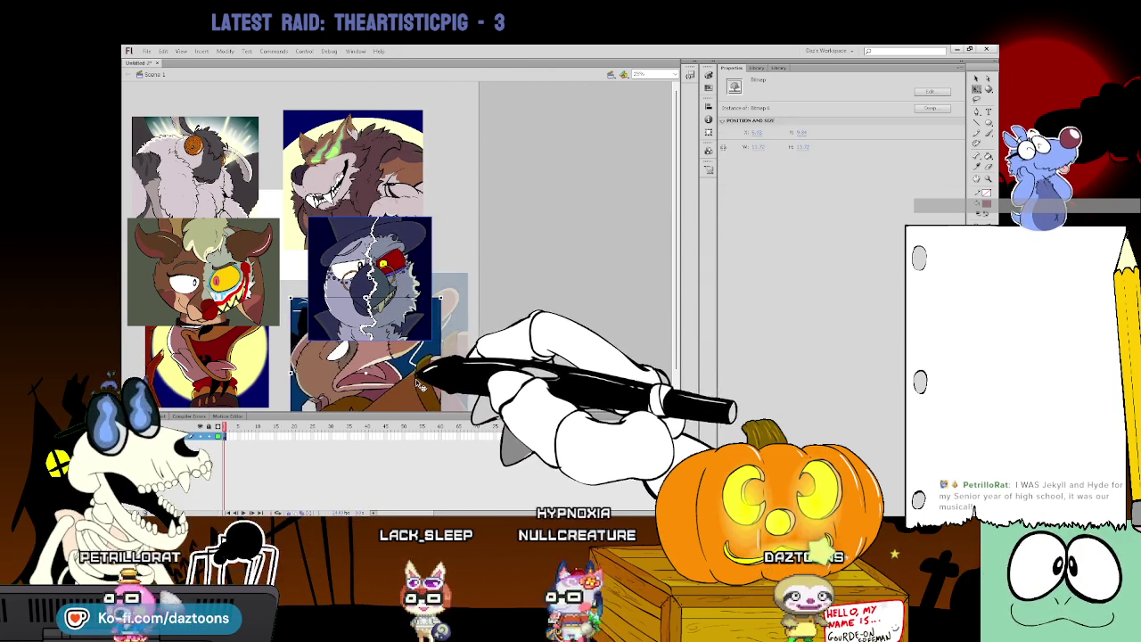
left_click_drag(420, 383, 391, 333)
scroll(417, 384, "down", 1)
left_click_drag(416, 384, 426, 389)
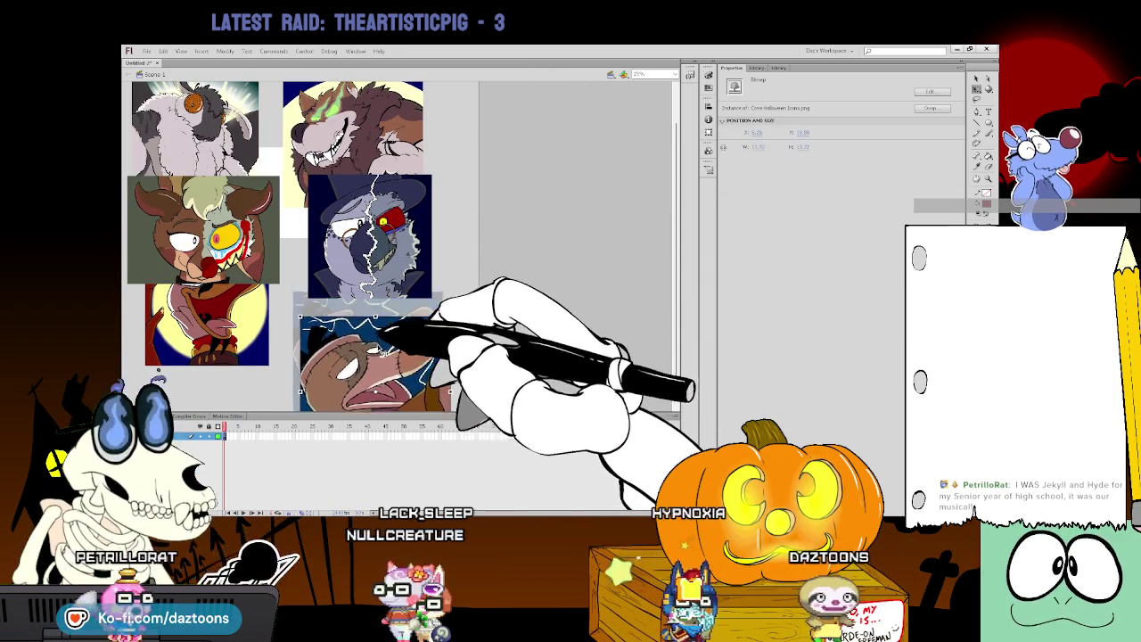
Move the duck portrait lower and enlarge it
left_click_drag(257, 314, 258, 358)
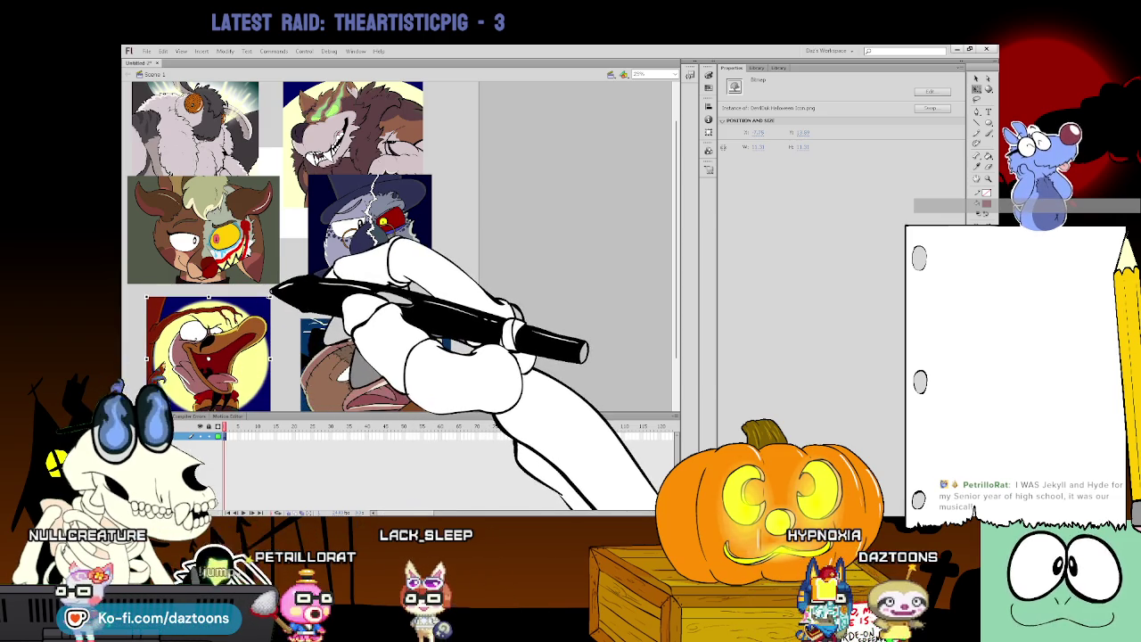
left_click_drag(270, 293, 299, 297)
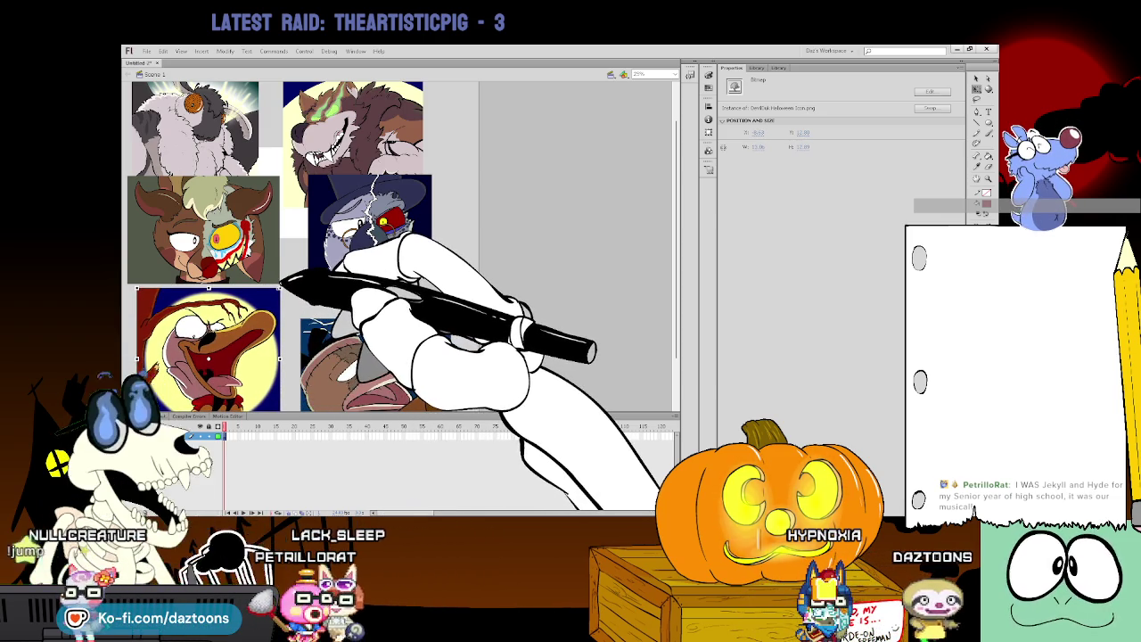
left_click(296, 297)
scroll(297, 297, "down", 2)
scroll(296, 297, "down", 1)
scroll(297, 297, "up", 2)
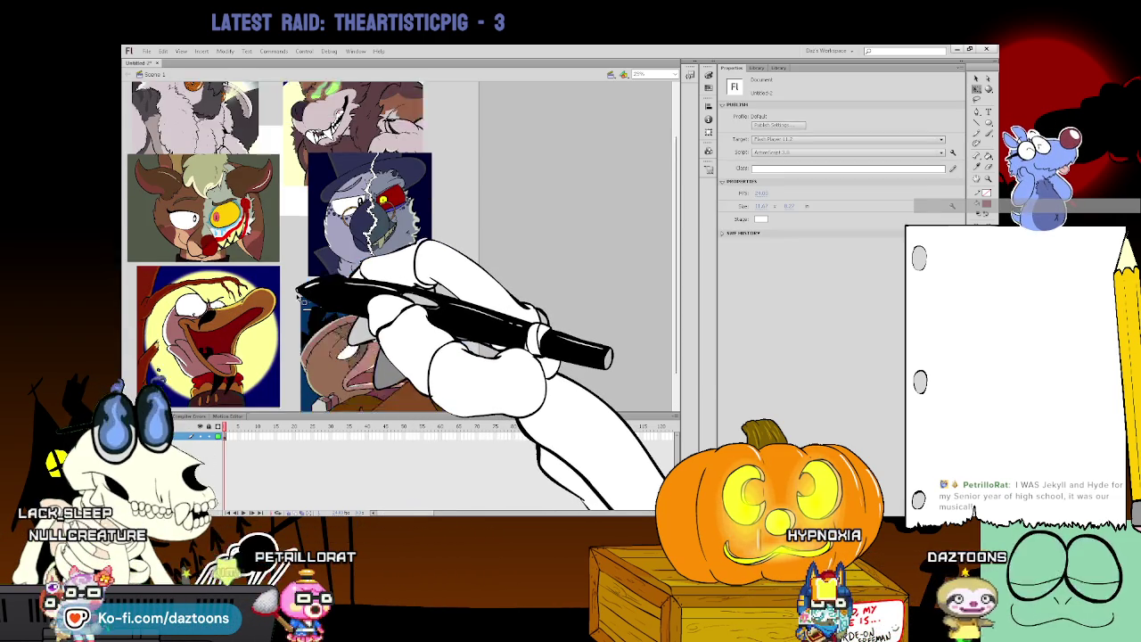
scroll(297, 297, "up", 2)
Move the sheep portrait up into the top row and enlarge it
left_click(214, 171)
left_click_drag(214, 171, 212, 137)
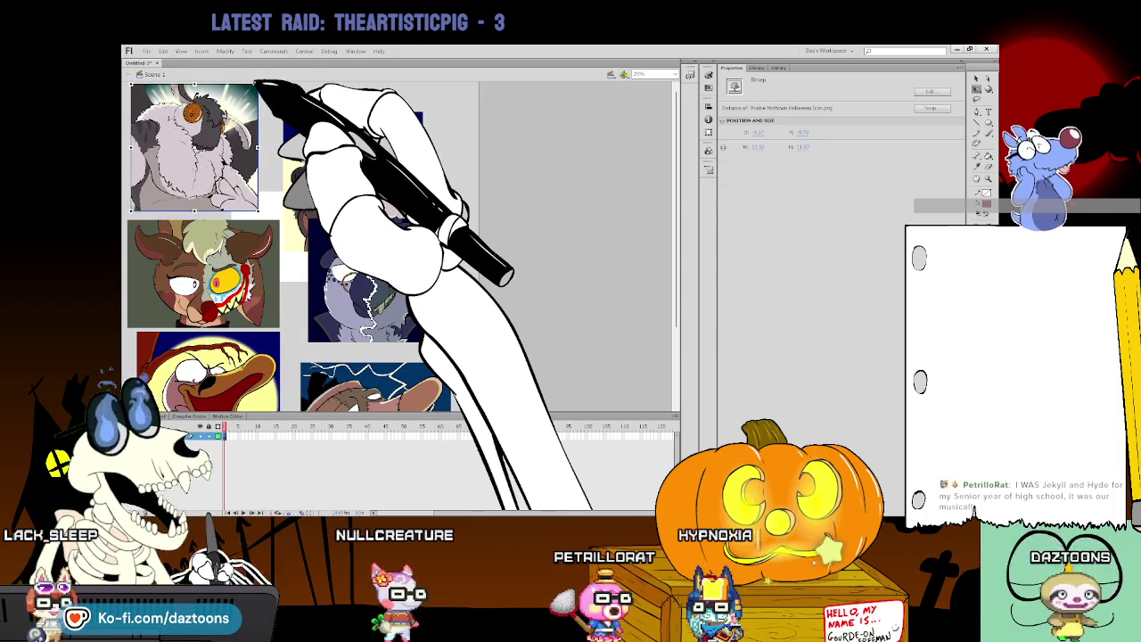
left_click_drag(259, 84, 282, 82)
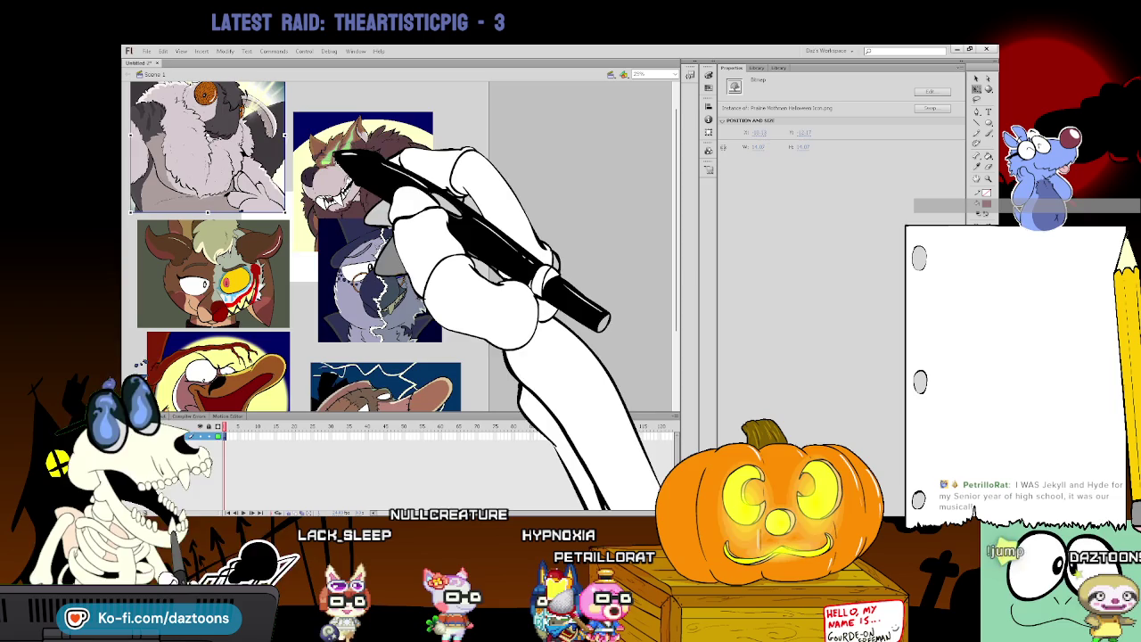
Move the wolf portrait up beside the sheep and enlarge it to match
left_click_drag(390, 173, 390, 142)
scroll(415, 170, "up", 2)
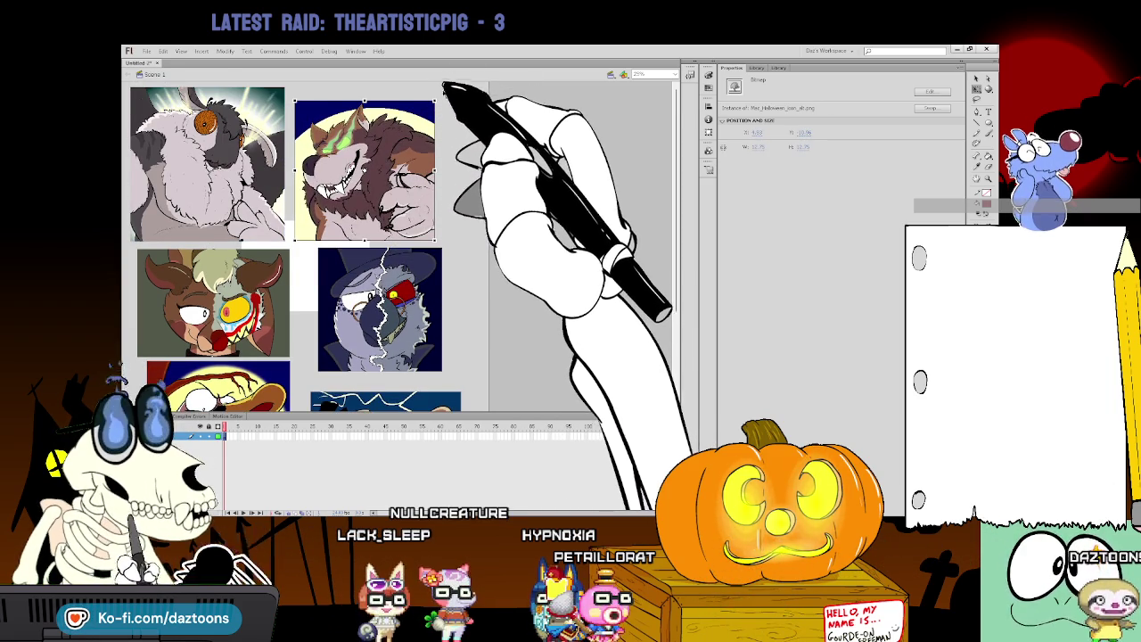
left_click_drag(434, 102, 463, 83)
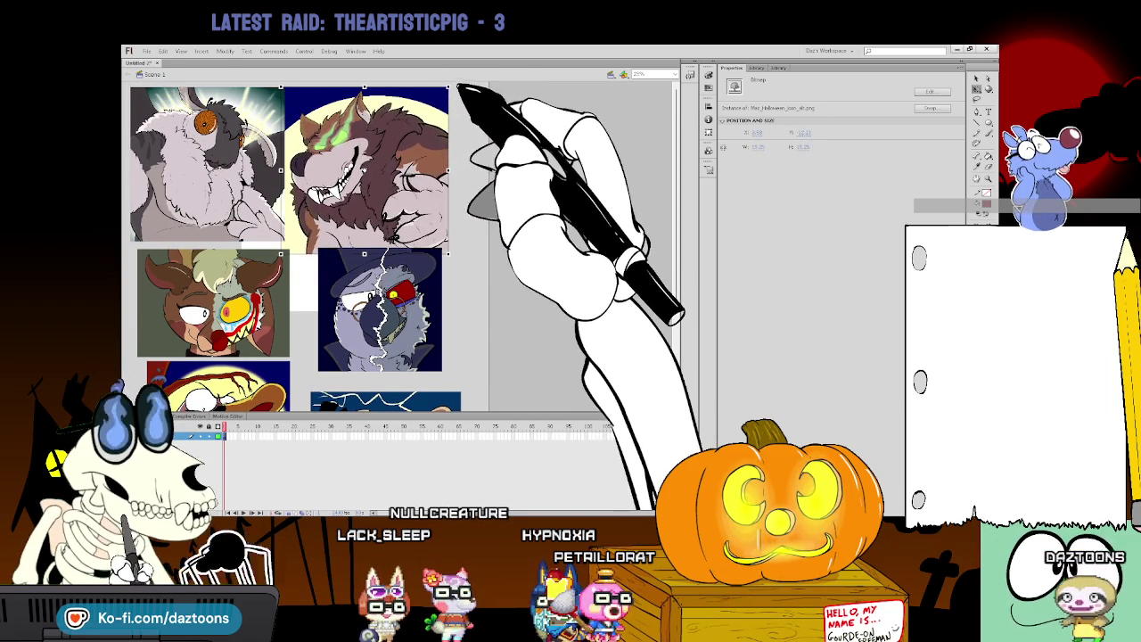
left_click(469, 301)
scroll(470, 301, "down", 3)
scroll(470, 301, "down", 1)
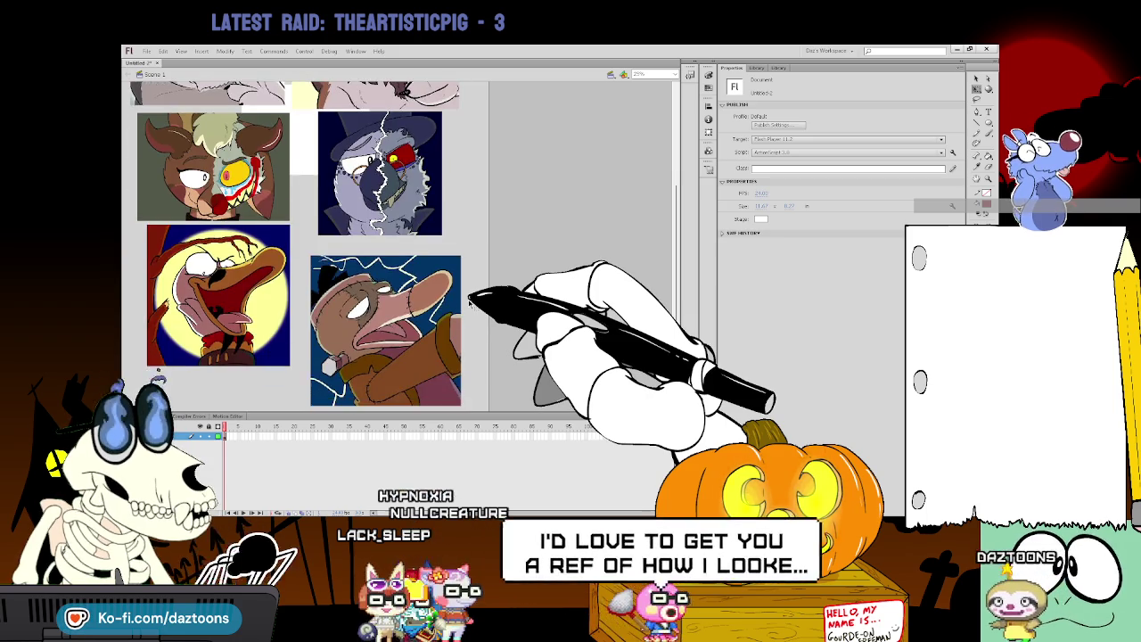
scroll(470, 301, "up", 5)
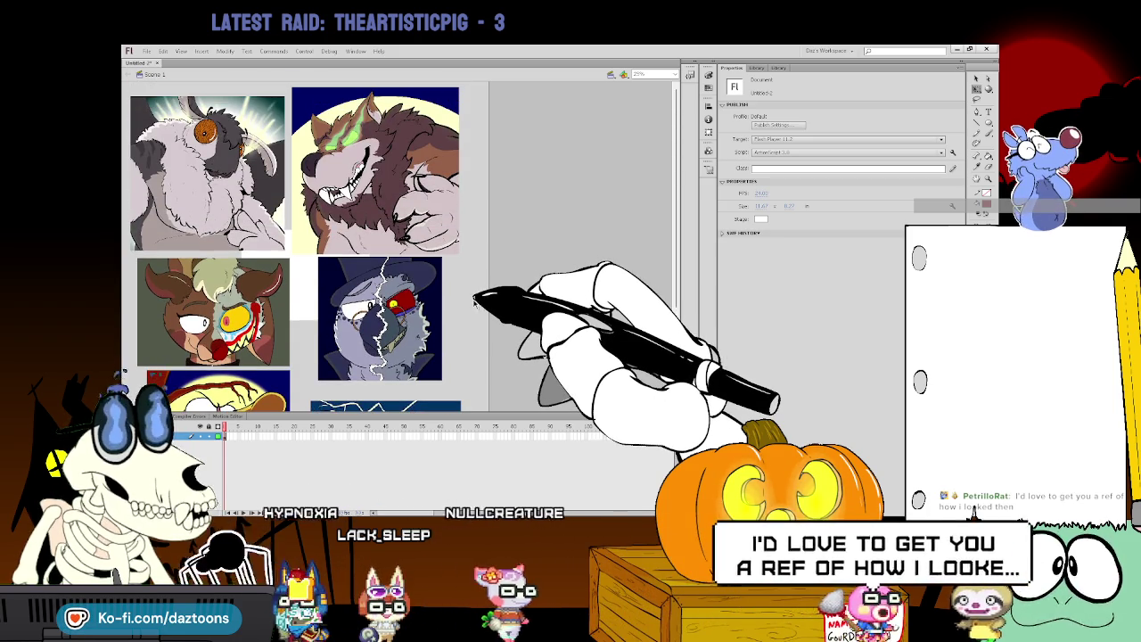